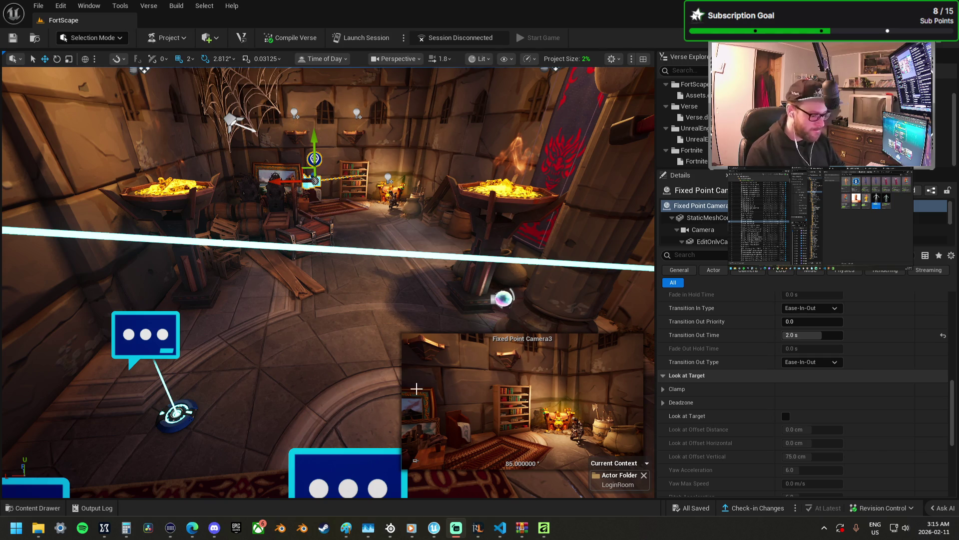
- Deselect Fixed Point Camera3 and fly back to overlook the login room floor and FortScape arch
mouse_move(325, 336)
left_mouse_down()
mouse_move(310, 345)
mouse_move(326, 336)
left_mouse_up()
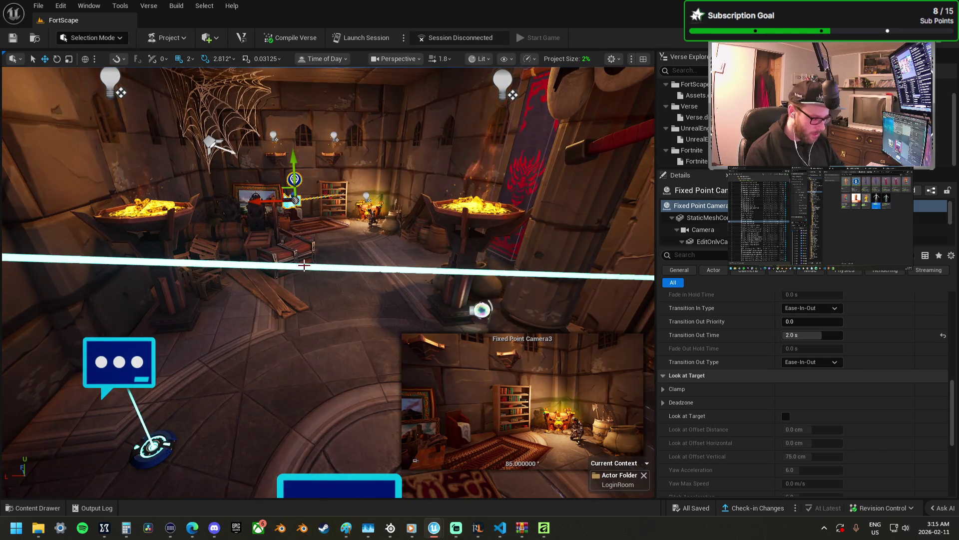
key("Escape")
mouse_move(325, 337)
left_mouse_down()
mouse_move(300, 312)
mouse_move(310, 330)
mouse_move(428, 394)
left_mouse_up()
left_click(429, 394)
left_click_drag(490, 374, 454, 407)
mouse_move(554, 218)
left_mouse_down()
mouse_move(547, 198)
mouse_move(555, 217)
left_mouse_up()
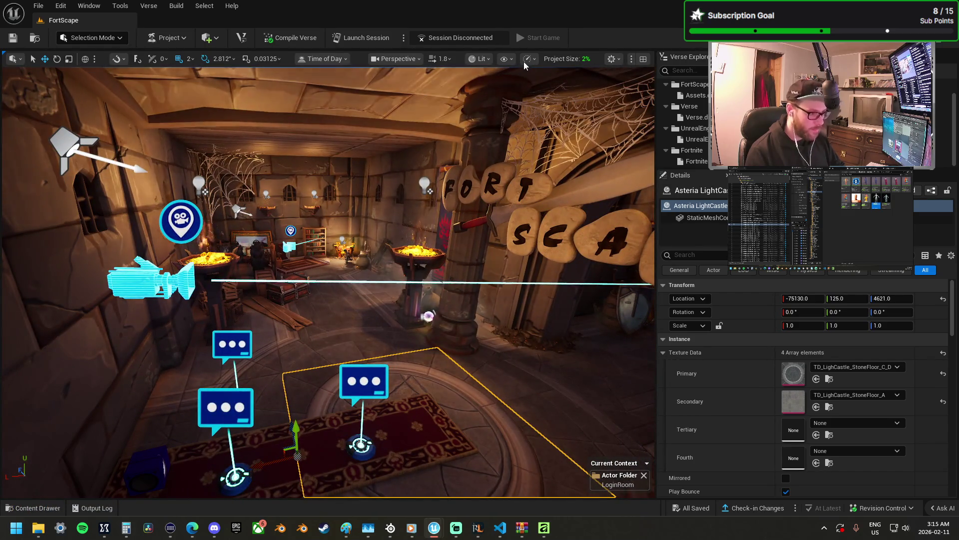
- Look through the viewport view-mode, performance/scalability and show-flag menus
left_click(482, 59)
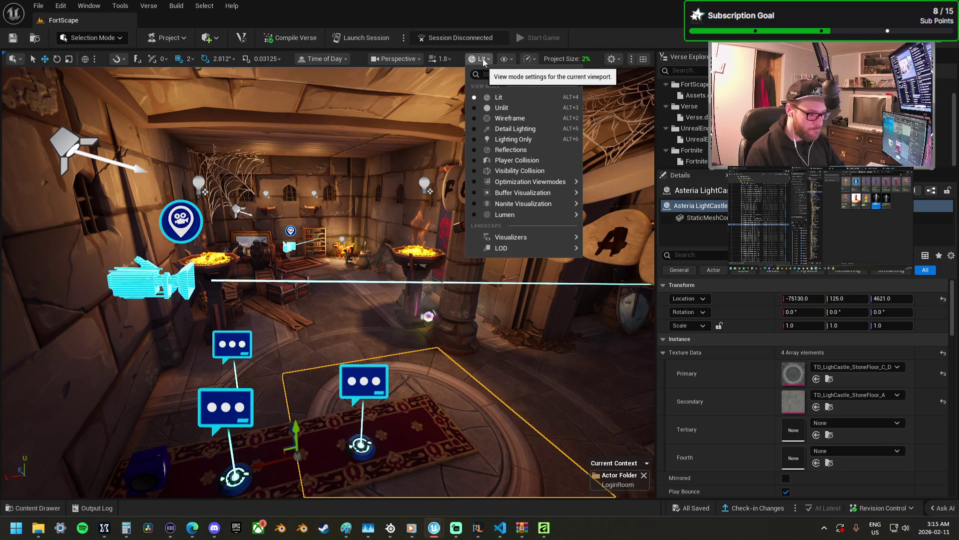
left_click(528, 61)
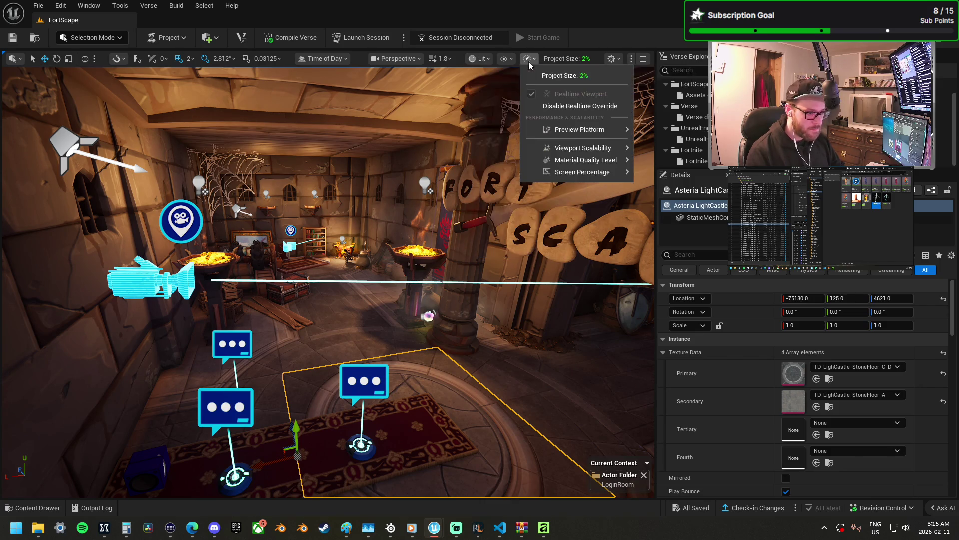
mouse_move(574, 147)
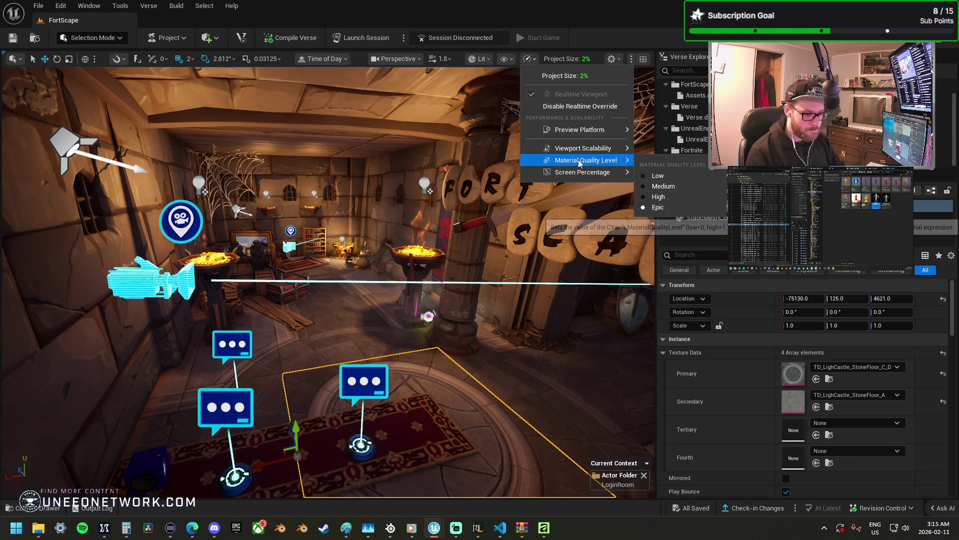
left_click(509, 61)
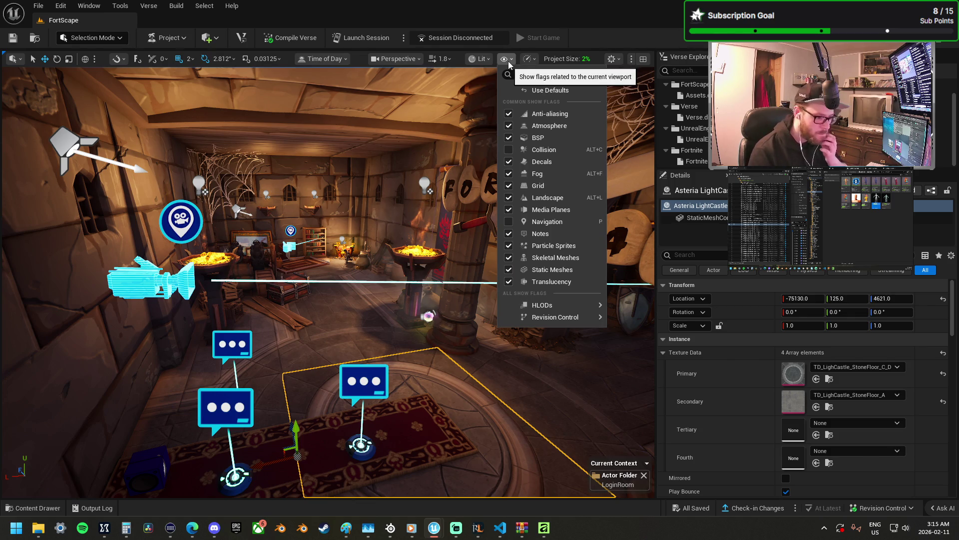
mouse_move(565, 316)
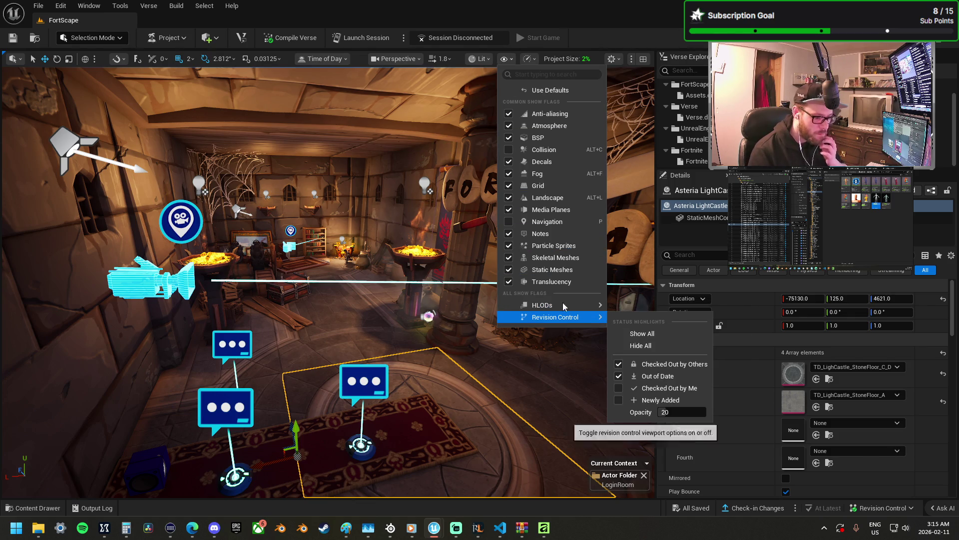
left_click(478, 59)
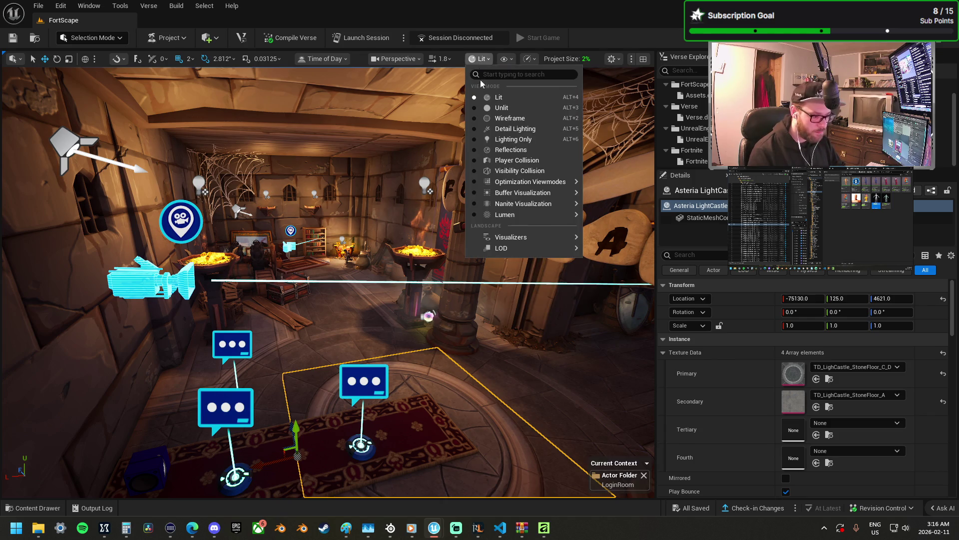
mouse_move(530, 182)
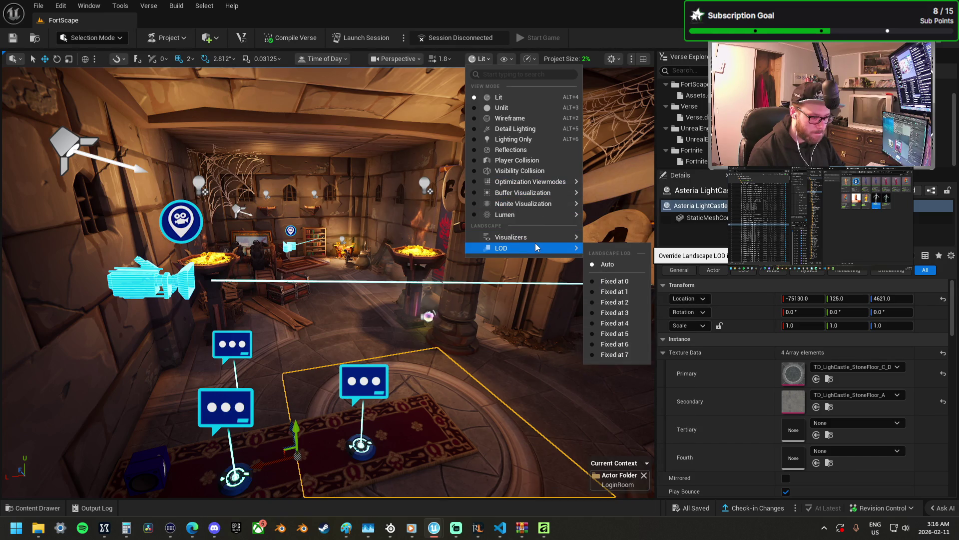
mouse_move(535, 237)
mouse_move(529, 217)
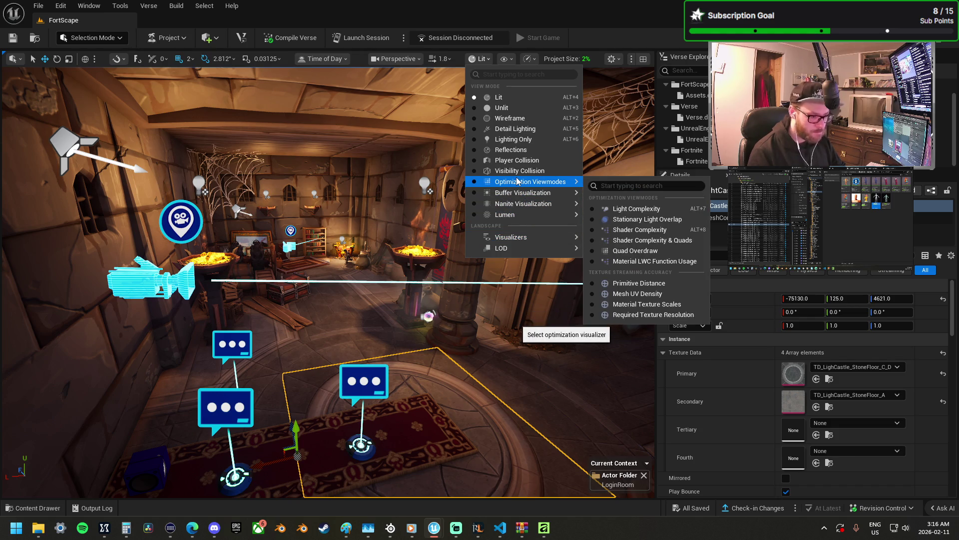
- Browse the Perspective camera, settings and layout menus, then return to the view-mode list
left_click(413, 58)
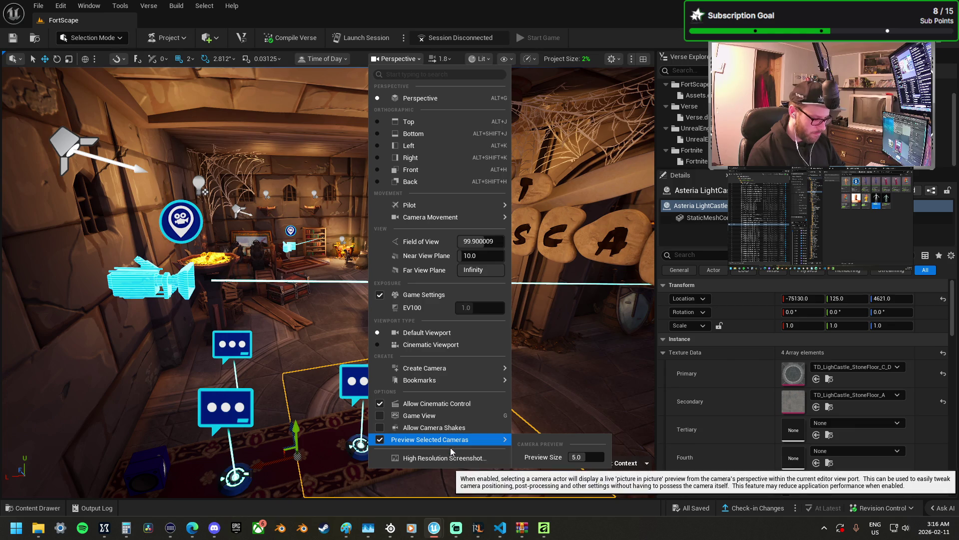
left_click(613, 61)
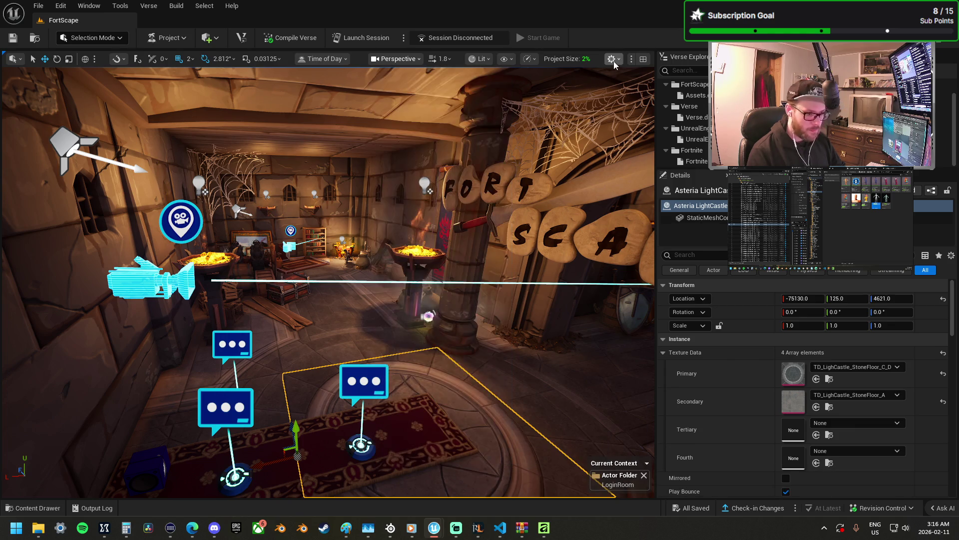
left_click(614, 61)
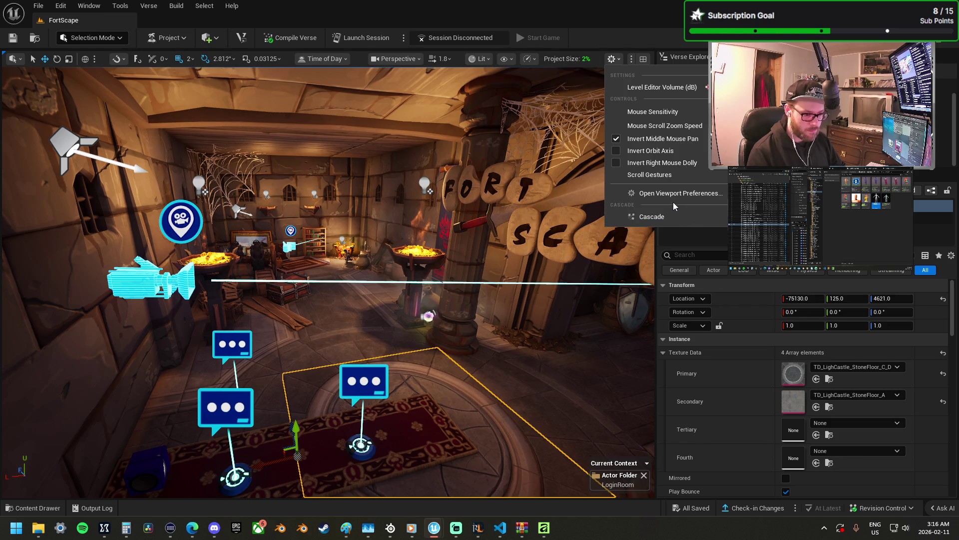
left_click(631, 60)
left_click(530, 59)
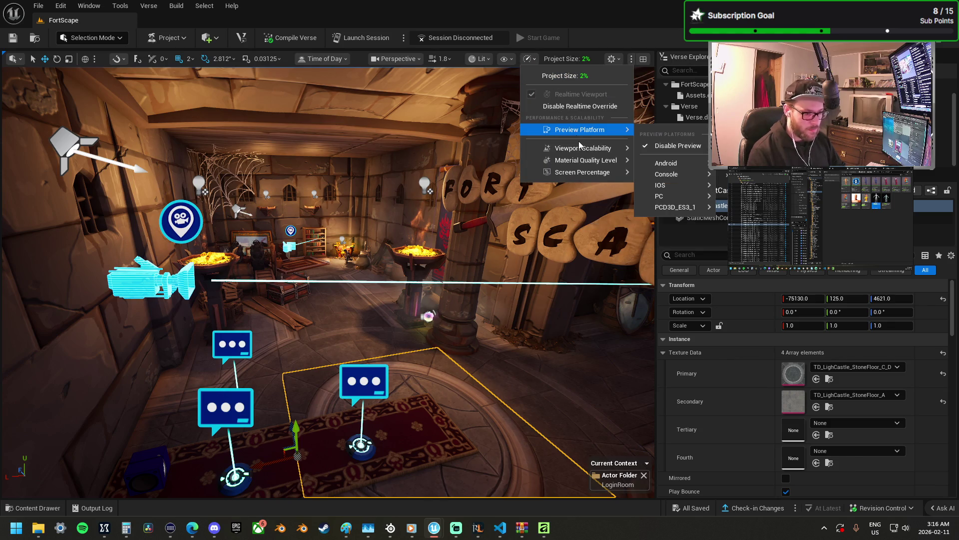
mouse_move(582, 148)
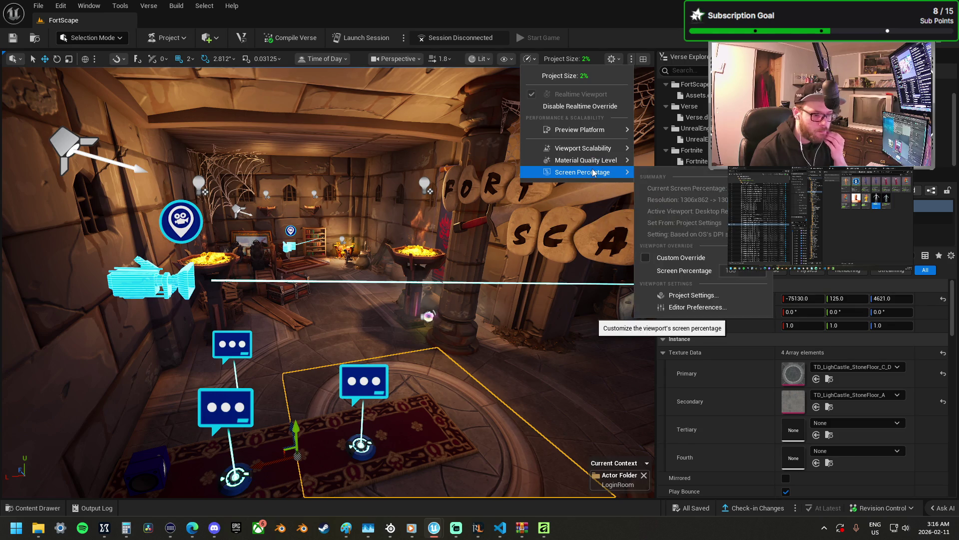
left_click(511, 59)
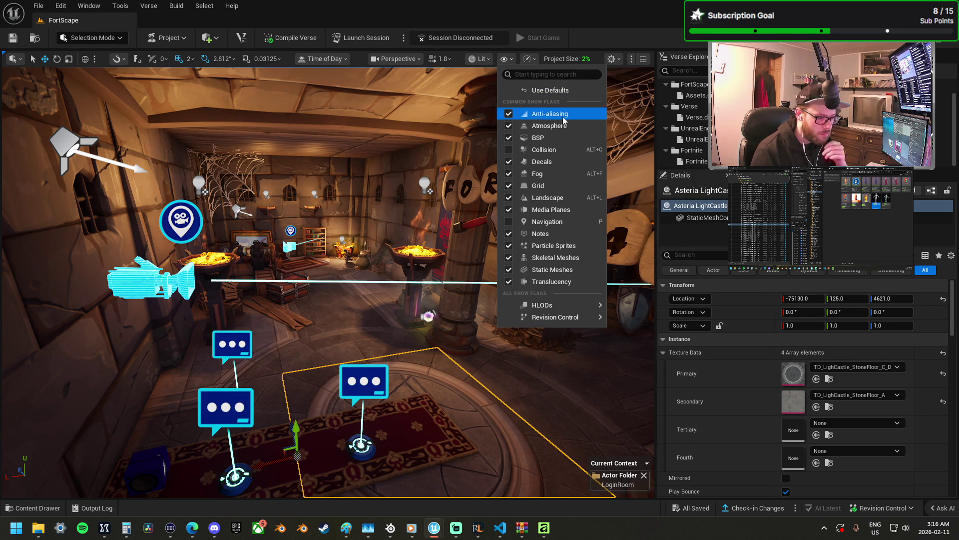
left_click(477, 58)
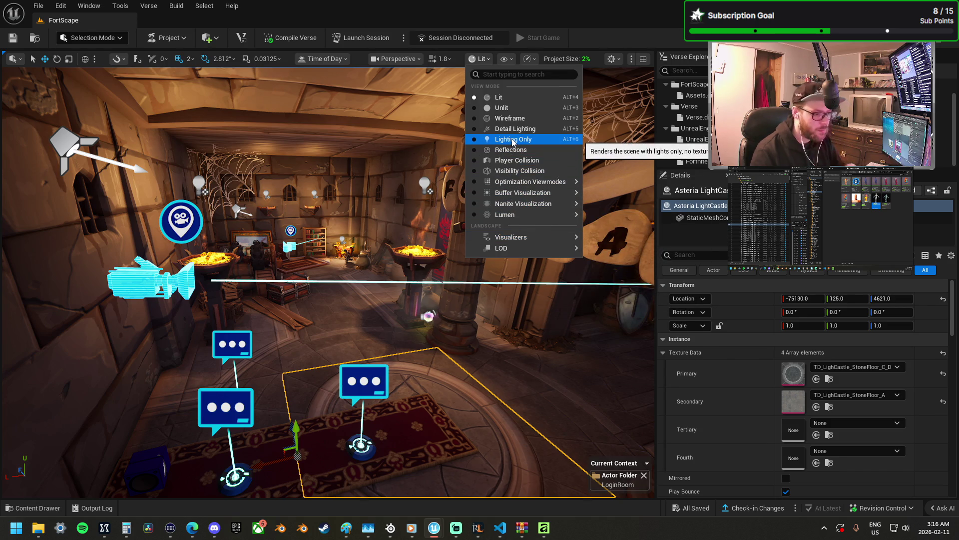
- Preview the room in Lighting Only, then in the Light Complexity optimization view mode
key("Escape")
left_click_drag(513, 143, 403, 112)
left_click(473, 58)
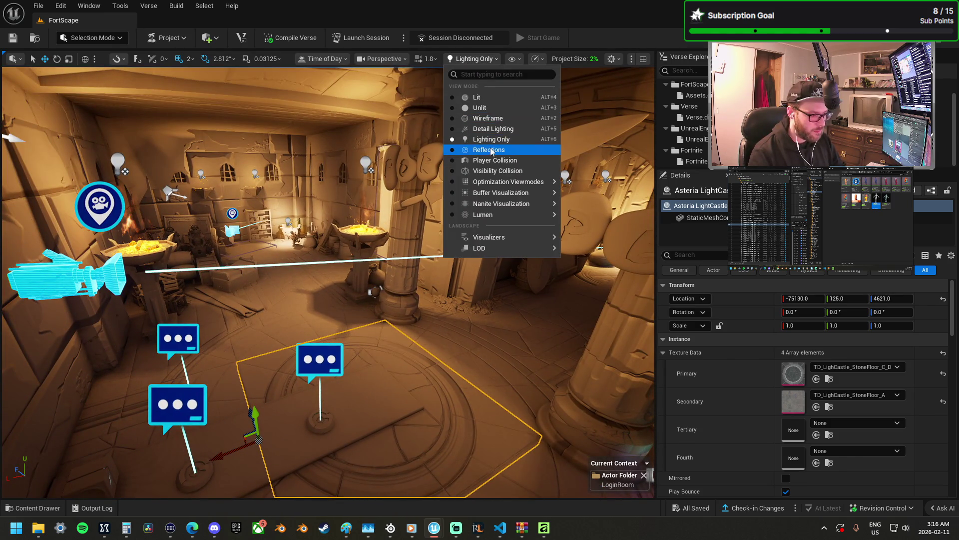
mouse_move(512, 184)
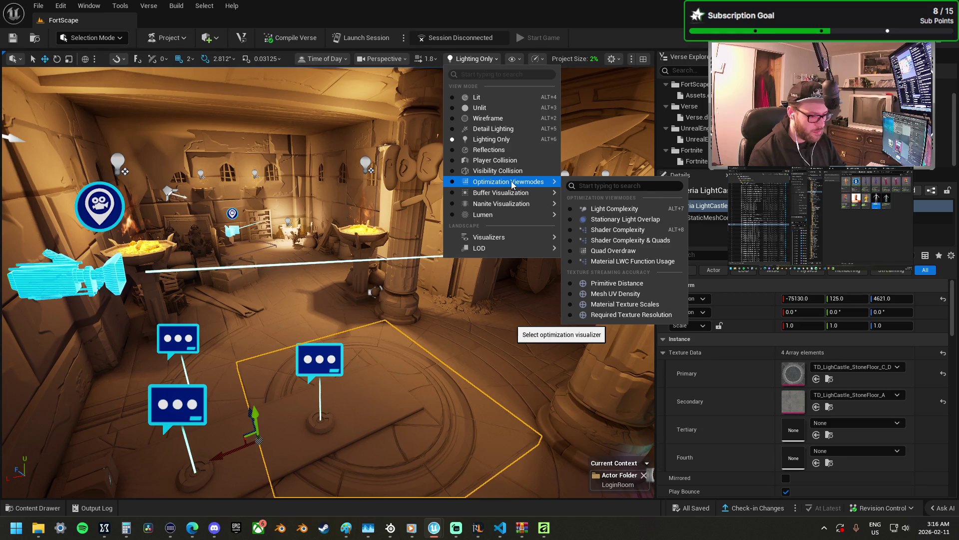
left_click(615, 208)
left_click_drag(328, 282, 328, 283)
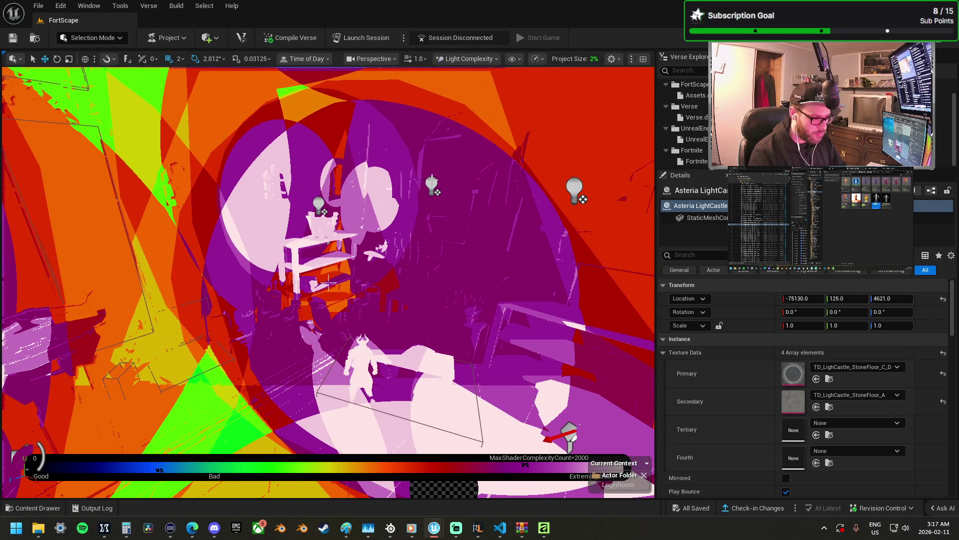
- Switch the view mode to Shader Complexity & Quads
left_click(478, 59)
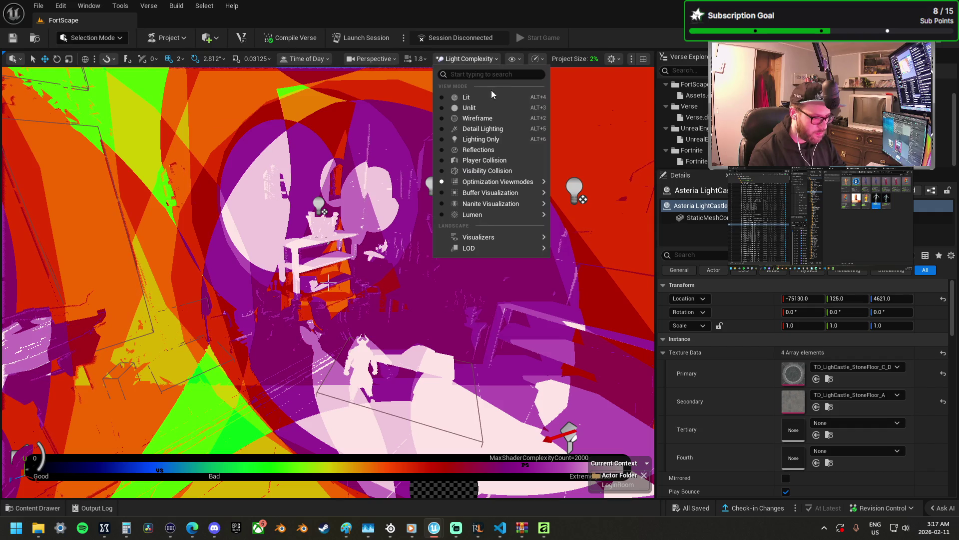
mouse_move(525, 192)
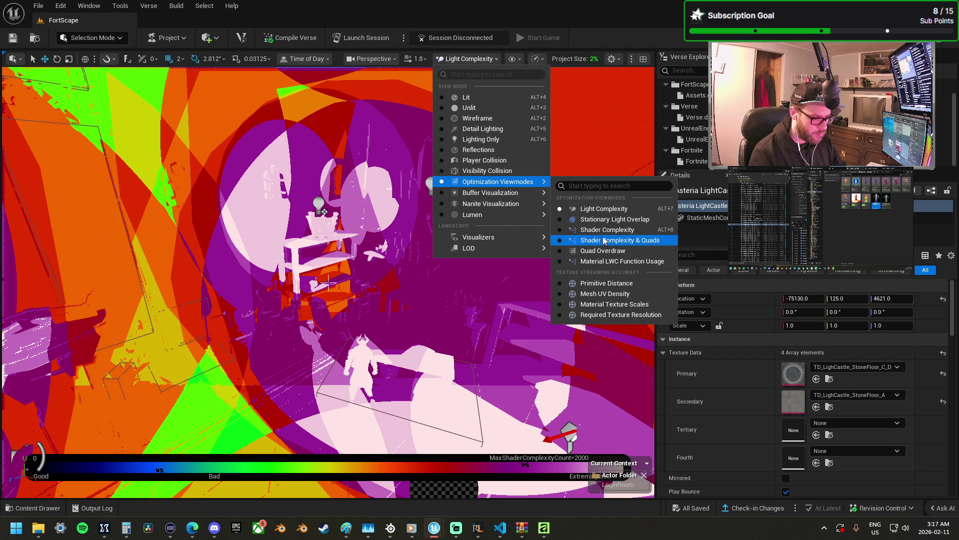
left_click(605, 241)
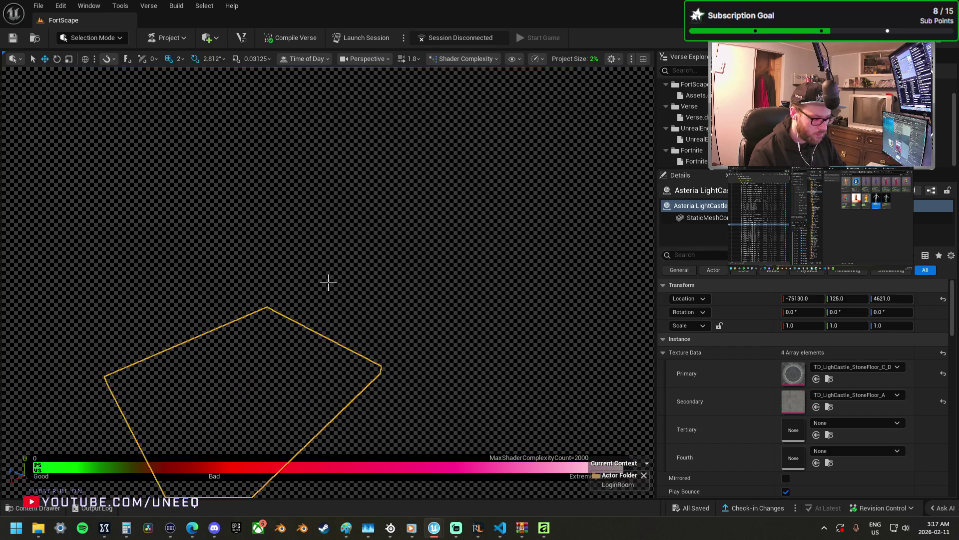
left_click(460, 59)
- Return the viewport to Lit mode and fly through the archway into the corridor
left_click(467, 97)
mouse_move(328, 280)
left_mouse_down()
mouse_move(470, 239)
mouse_move(350, 245)
left_mouse_up()
left_click_drag(468, 259, 467, 213)
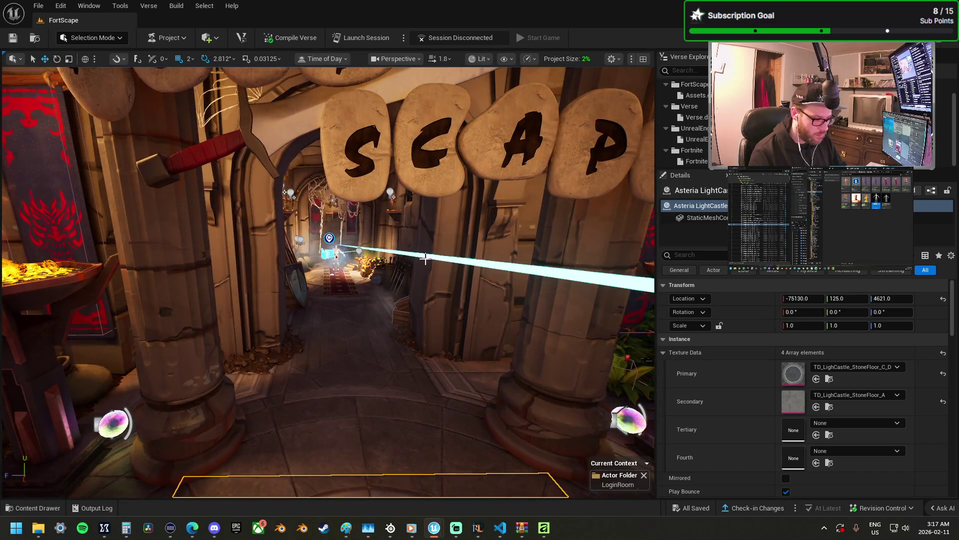
mouse_move(467, 260)
left_mouse_down()
mouse_move(467, 350)
mouse_move(468, 335)
mouse_move(447, 328)
mouse_move(444, 315)
left_mouse_up()
scroll(467, 344, "up", 3)
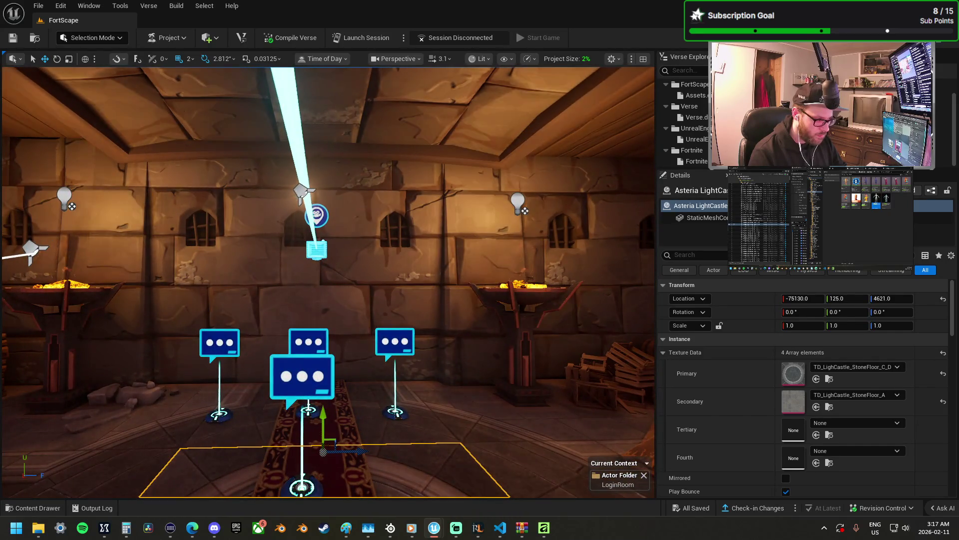
- Select the SpotLight above the dialogue markers and drag it toward the right wall
left_click(302, 193)
left_click(64, 198, "ctrl")
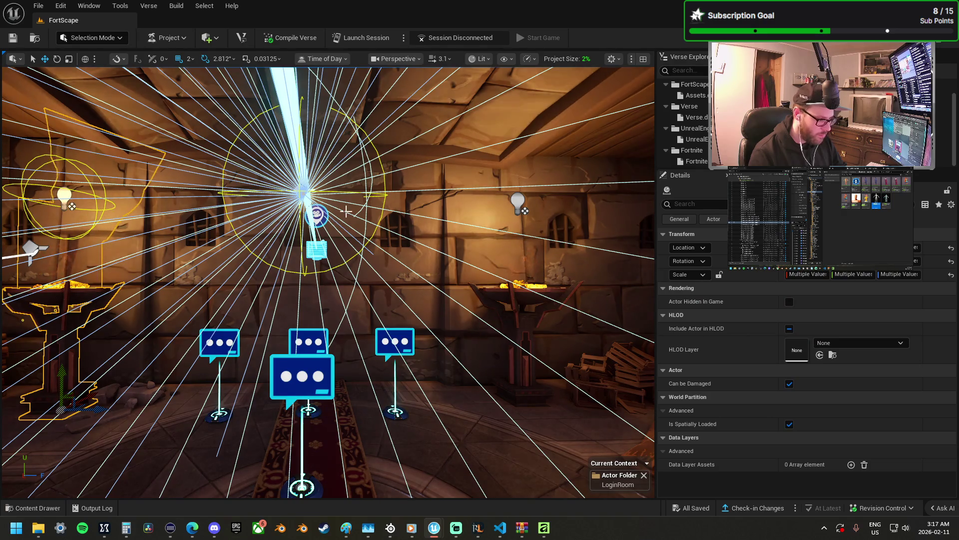
left_click(64, 198, "ctrl")
mouse_move(32, 249)
left_mouse_down()
mouse_move(25, 253)
mouse_move(621, 225)
mouse_move(567, 218)
mouse_move(446, 275)
mouse_move(300, 240)
mouse_move(5, 110)
mouse_move(260, 180)
mouse_move(574, 210)
mouse_move(509, 88)
left_mouse_up()
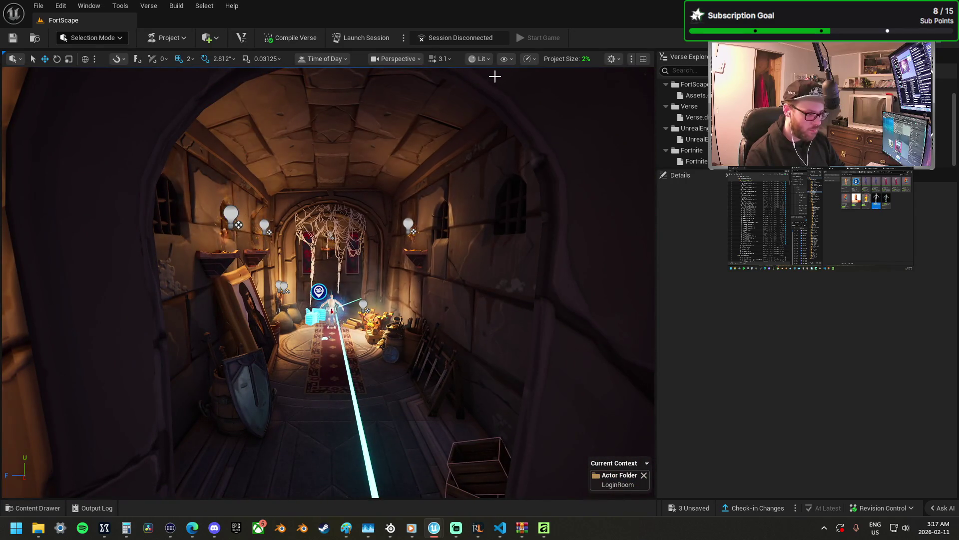
- Set global illumination quality to Low and swing the view toward the FortScape sign
left_click(533, 60)
mouse_move(595, 132)
mouse_move(598, 150)
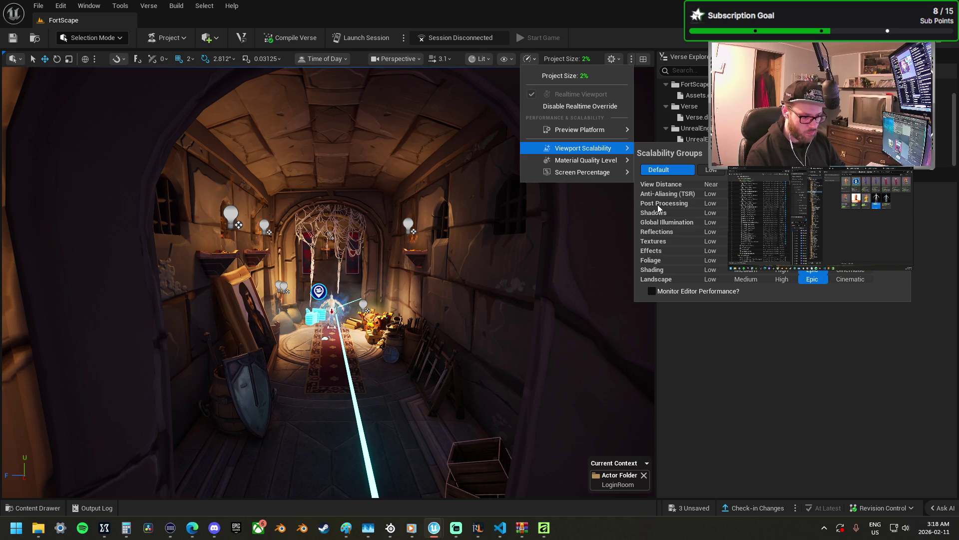
left_click(709, 222)
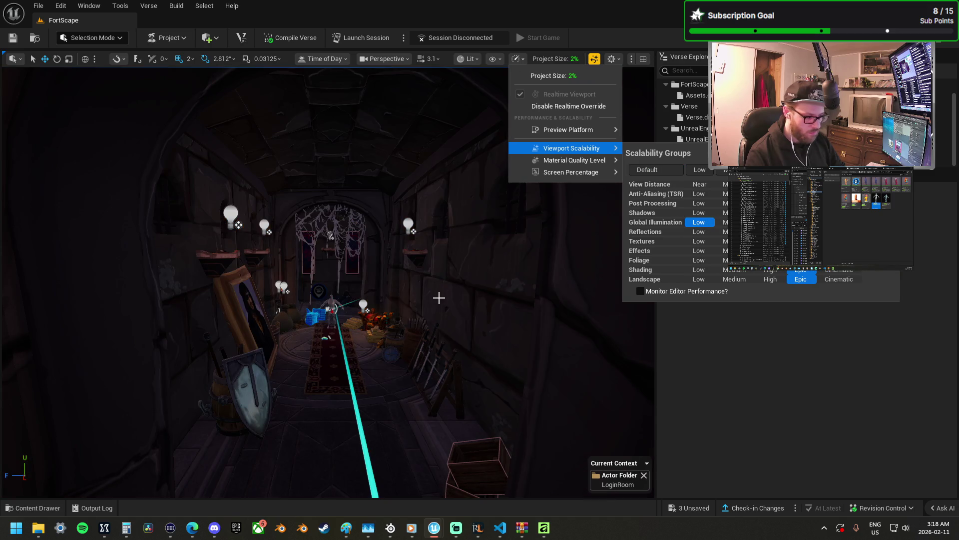
scroll(438, 297, "down", 10)
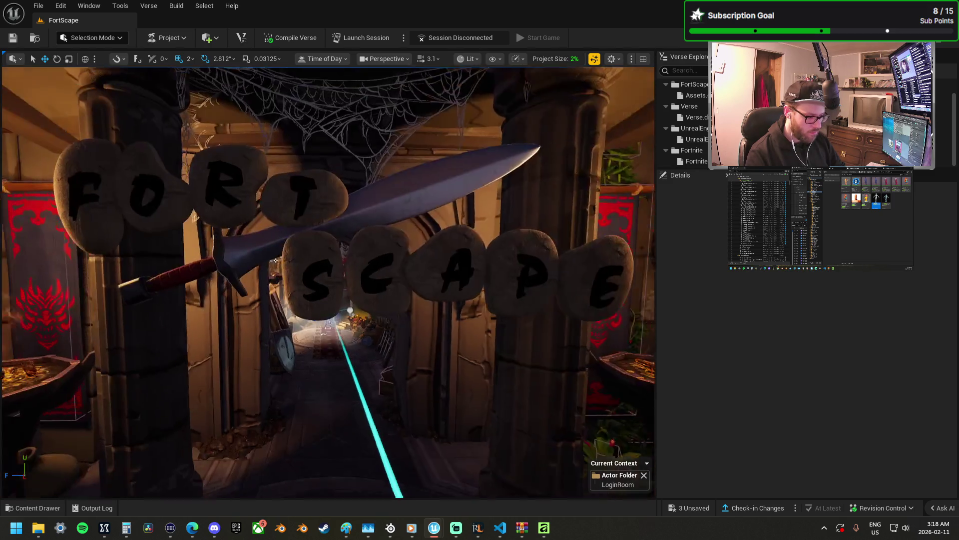
mouse_move(439, 297)
left_mouse_down()
mouse_move(380, 300)
mouse_move(449, 279)
mouse_move(439, 250)
mouse_move(457, 203)
mouse_move(375, 202)
mouse_move(407, 192)
mouse_move(268, 262)
left_mouse_up()
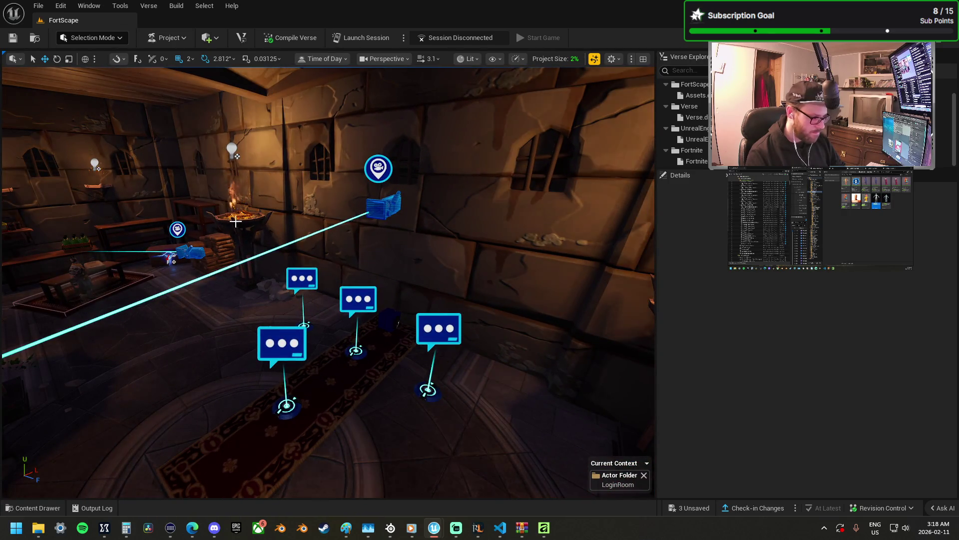
mouse_move(256, 225)
left_mouse_down()
mouse_move(197, 225)
mouse_move(257, 224)
left_mouse_up()
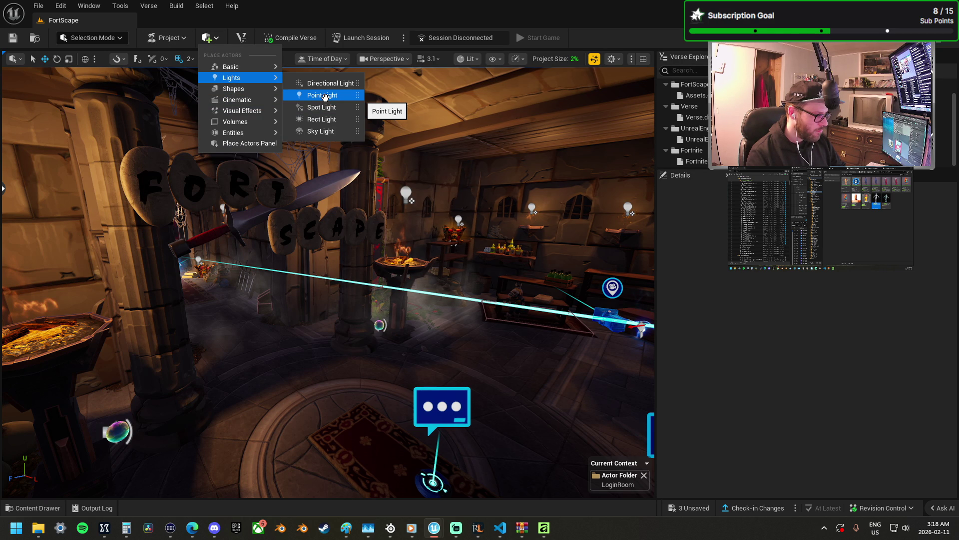
- Place a Point Light and raise it up near the room's ceiling
left_click(324, 95)
mouse_move(345, 272)
left_mouse_down()
mouse_move(382, 216)
mouse_move(452, 162)
mouse_move(460, 177)
mouse_move(433, 102)
left_mouse_up()
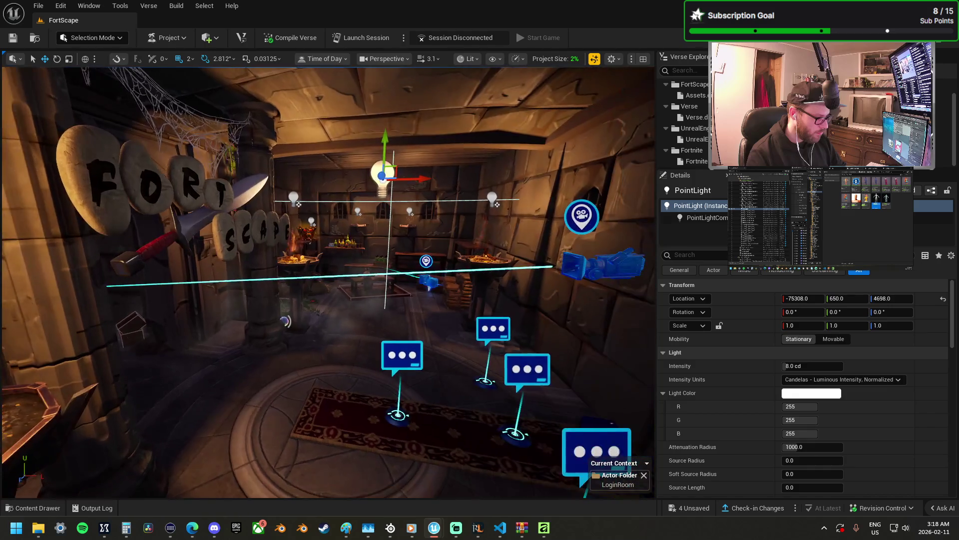
mouse_move(390, 169)
left_mouse_down()
mouse_move(435, 150)
mouse_move(444, 126)
left_mouse_up()
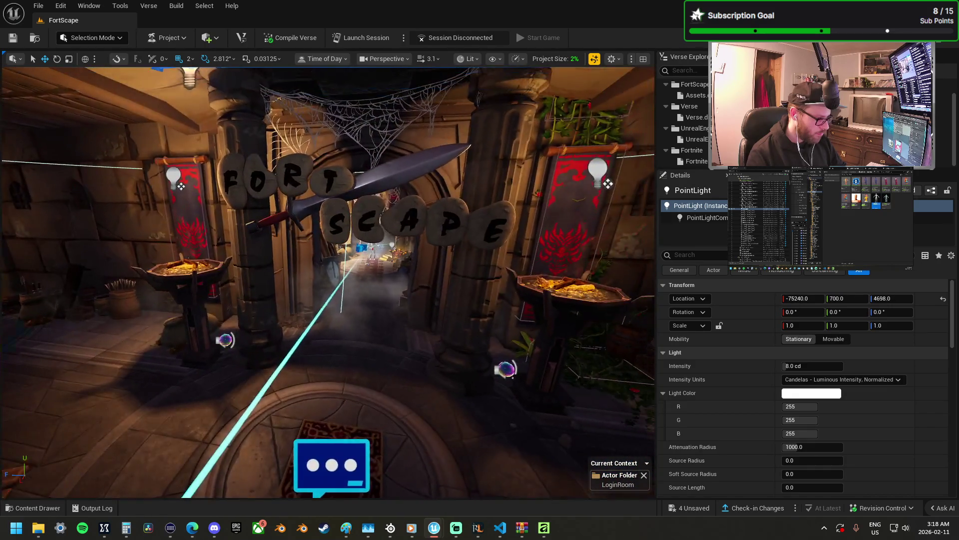
mouse_move(99, 180)
left_mouse_down()
mouse_move(110, 197)
mouse_move(99, 180)
mouse_move(126, 178)
left_mouse_up()
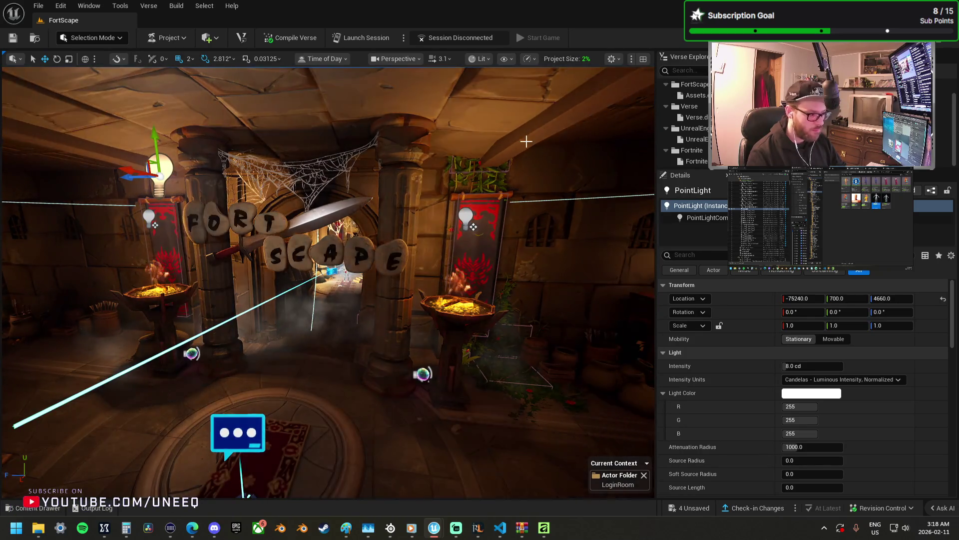
mouse_move(291, 142)
left_mouse_down()
mouse_move(295, 107)
mouse_move(291, 142)
mouse_move(290, 120)
mouse_move(277, 140)
mouse_move(408, 160)
mouse_move(370, 165)
left_mouse_up()
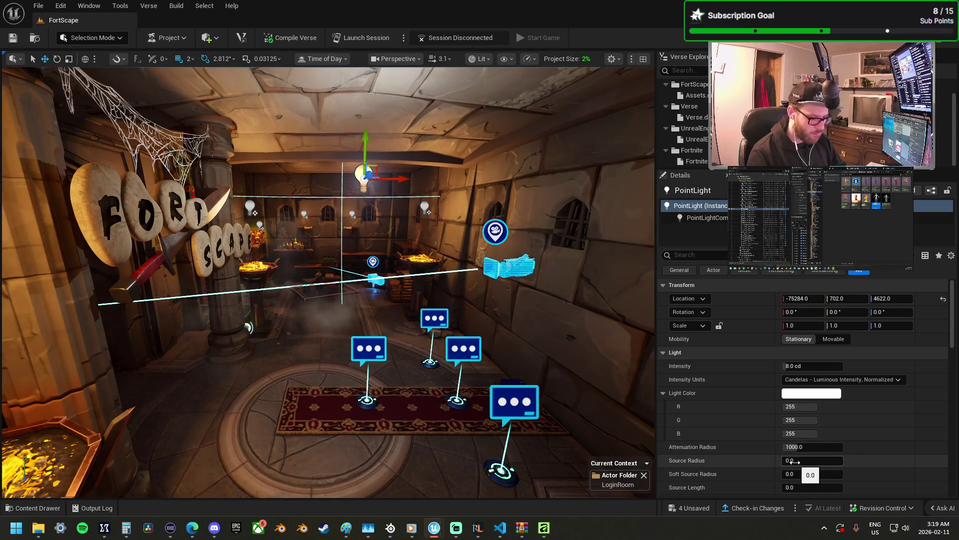
- Give the point light a 320 Source Radius and 4 cd intensity
mouse_move(797, 459)
left_mouse_down()
mouse_move(839, 458)
mouse_move(820, 474)
mouse_move(859, 474)
left_mouse_up()
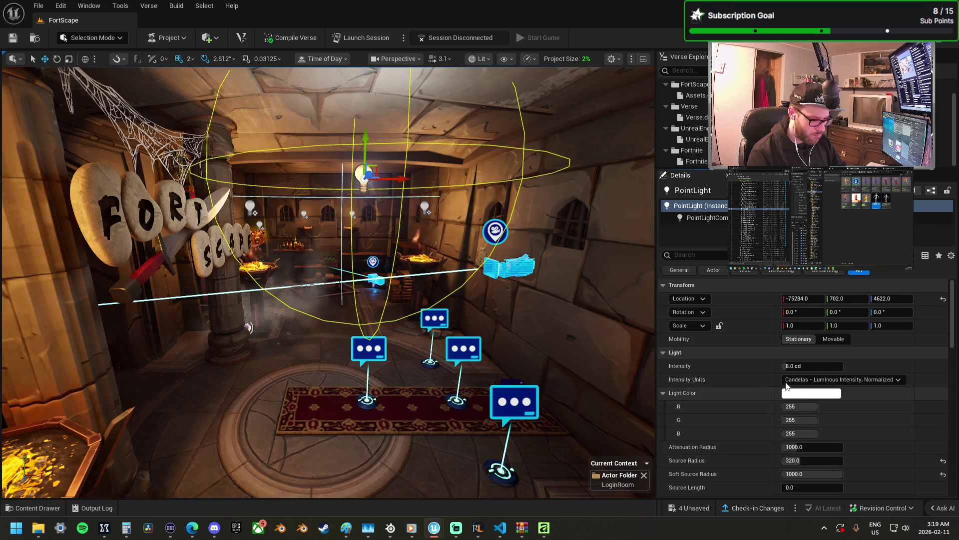
left_click(804, 365)
type("4")
key("Return")
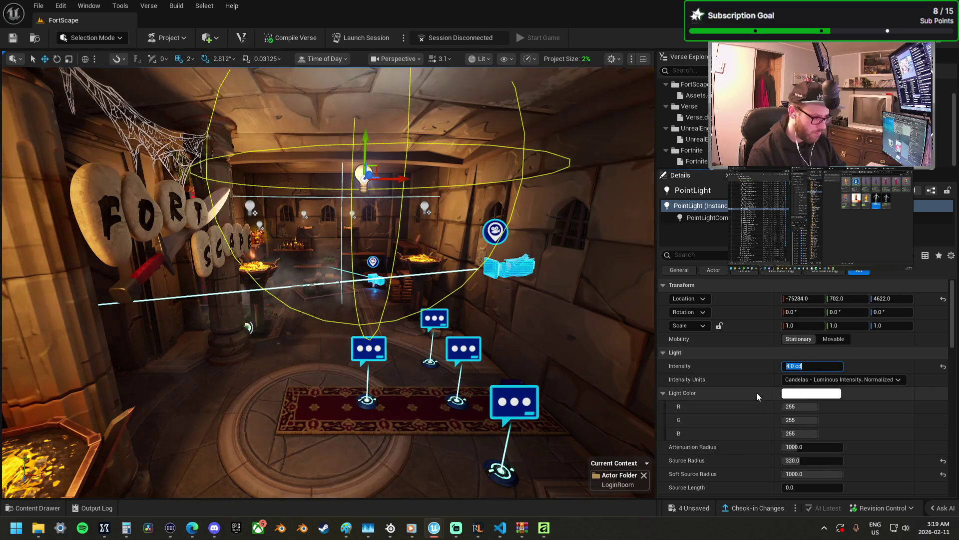
left_click_drag(500, 339, 442, 298)
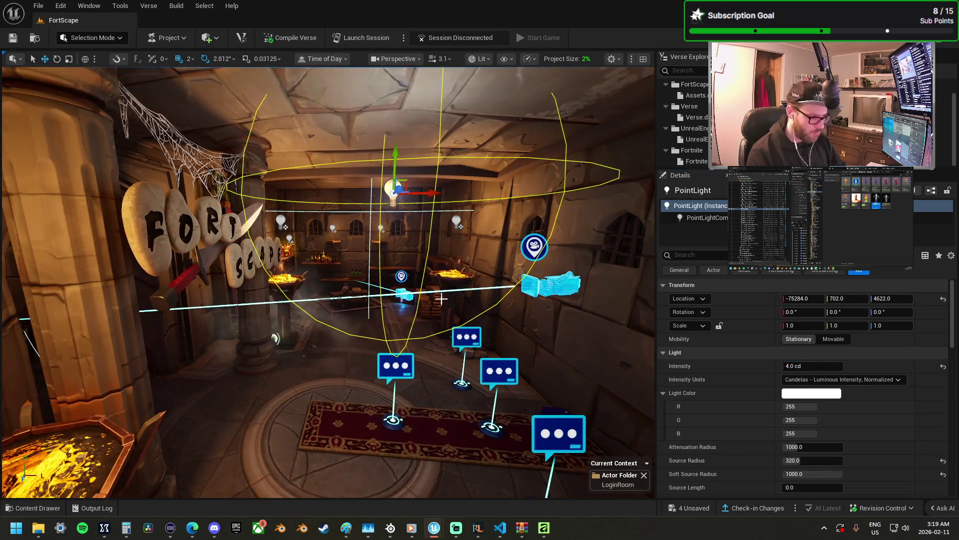
scroll(815, 452, "down", 2)
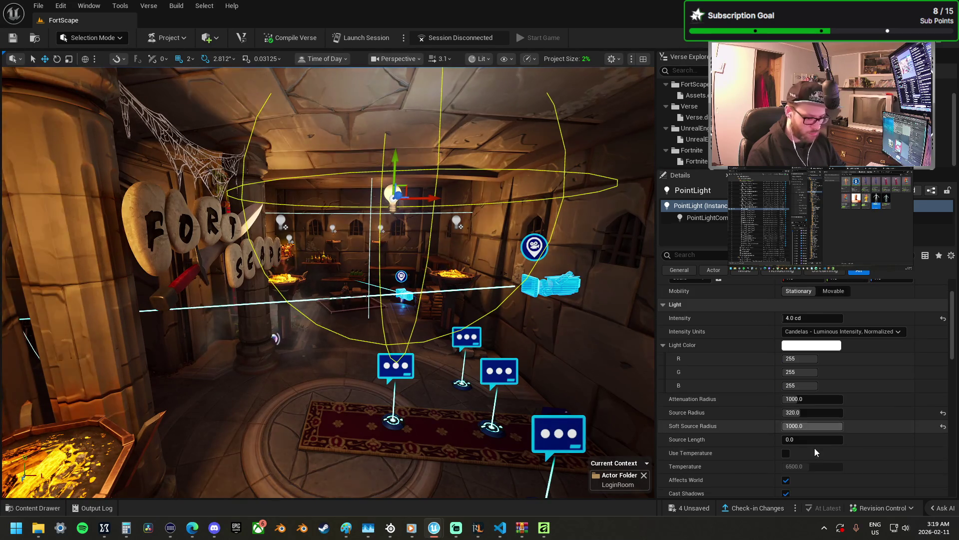
- Enable Use Temperature and lower it to about 3616 K for a warmer tone
left_click(786, 452)
left_click_drag(798, 466, 784, 466)
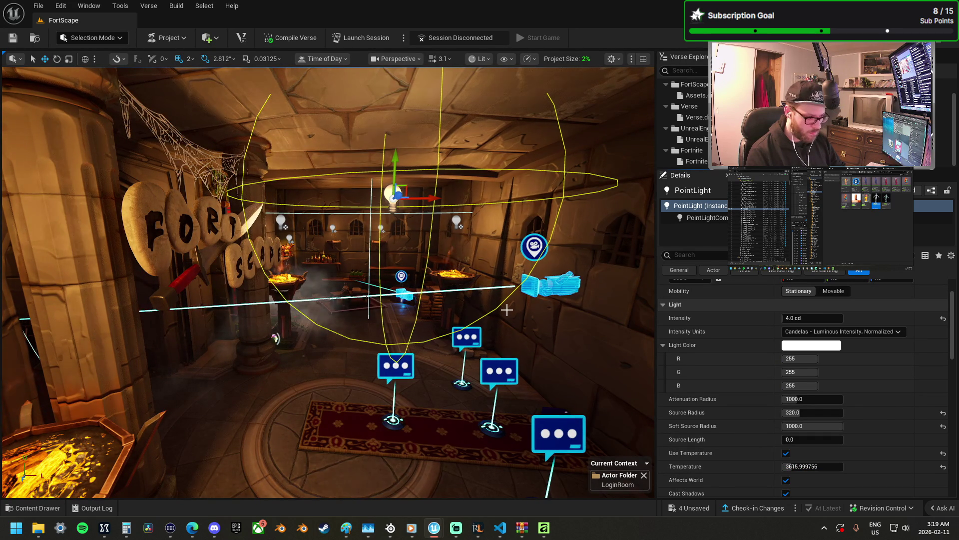
key("f")
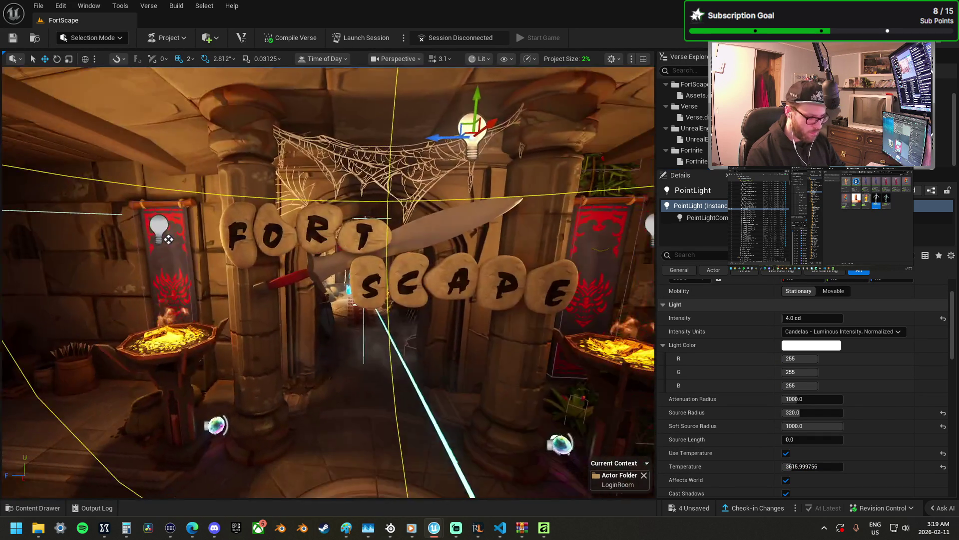
left_click_drag(328, 280, 440, 280)
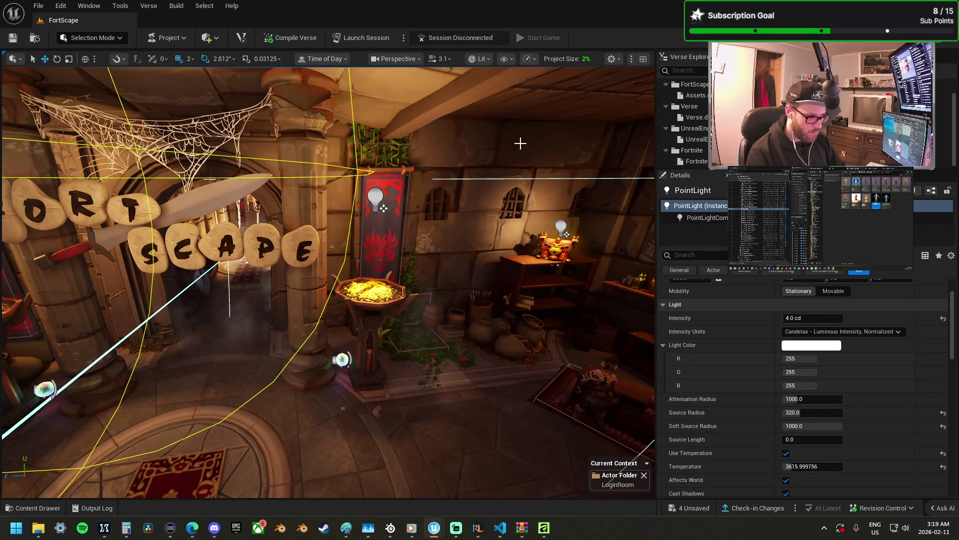
left_click(506, 59)
left_click(530, 57)
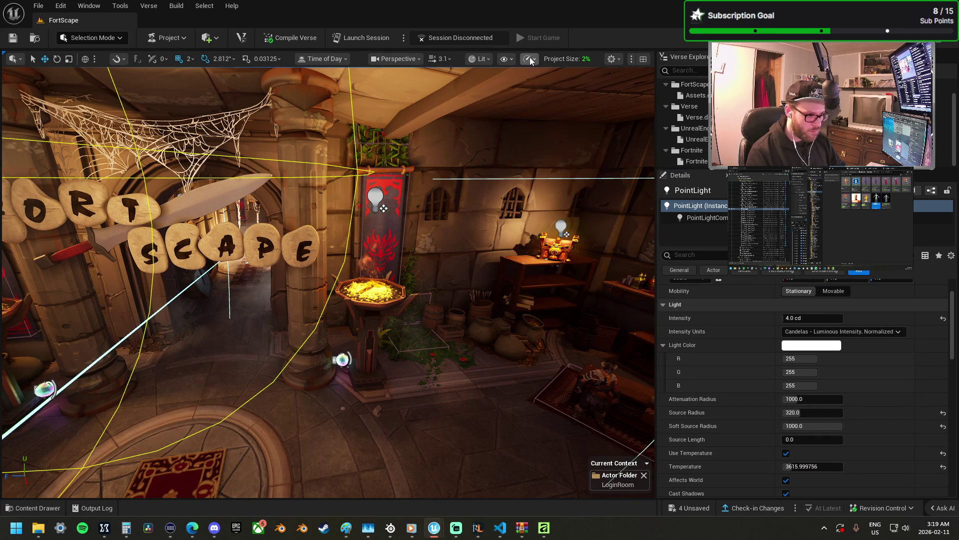
- Set every viewport scalability group to Low
left_click(530, 57)
mouse_move(584, 131)
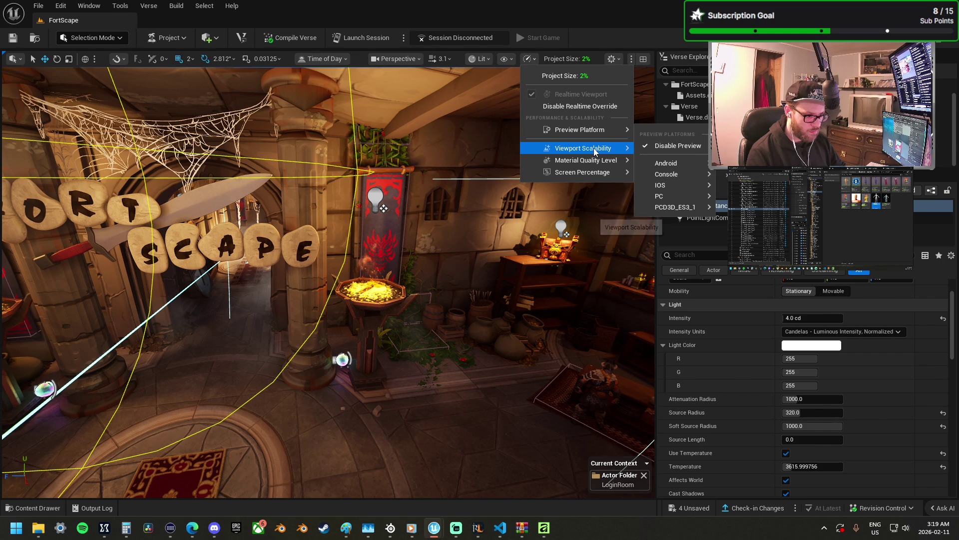
mouse_move(594, 148)
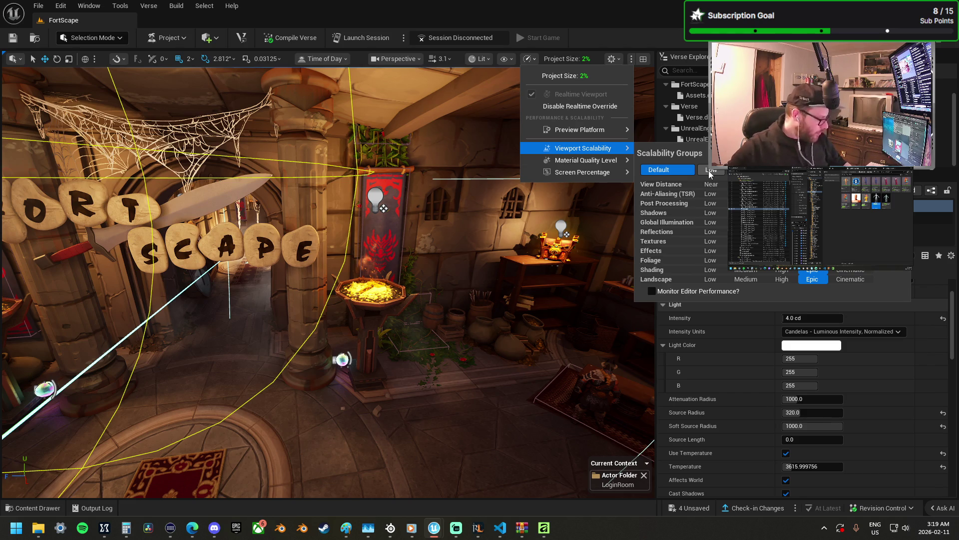
left_click(709, 170)
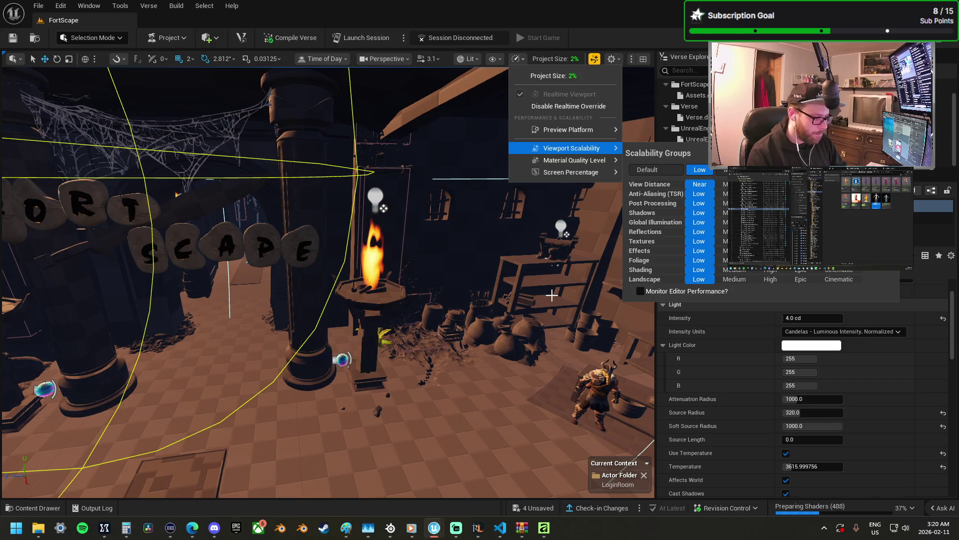
left_click(483, 294)
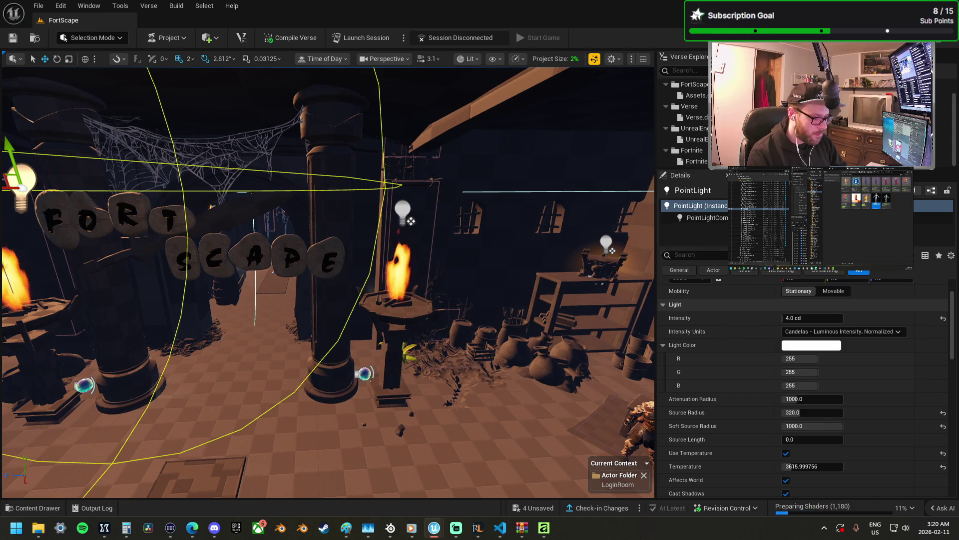
mouse_move(484, 295)
left_mouse_down()
mouse_move(455, 285)
mouse_move(492, 274)
mouse_move(499, 230)
mouse_move(510, 225)
left_mouse_up()
key("f")
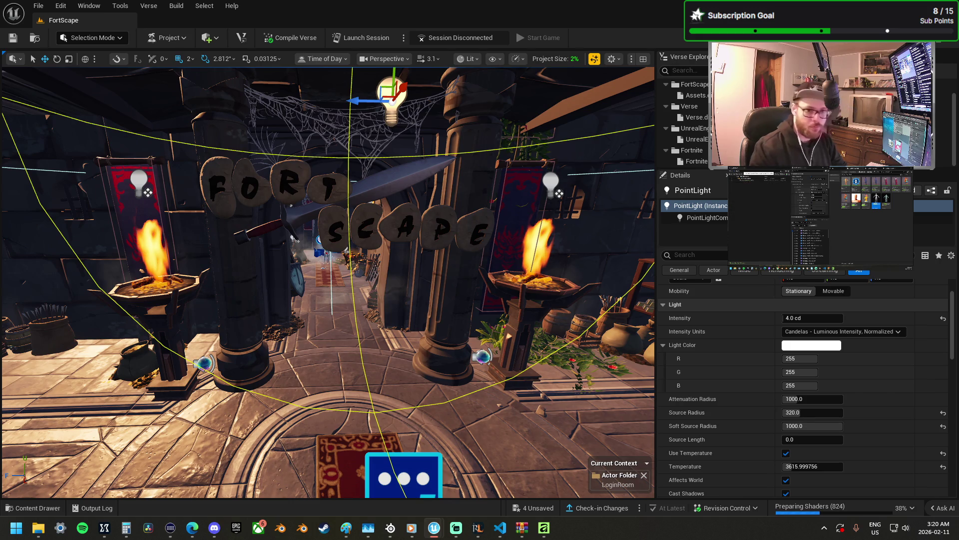
- Toggle Enable Skylight Component off and back on to compare the lighting
scroll(809, 381, "down", 10)
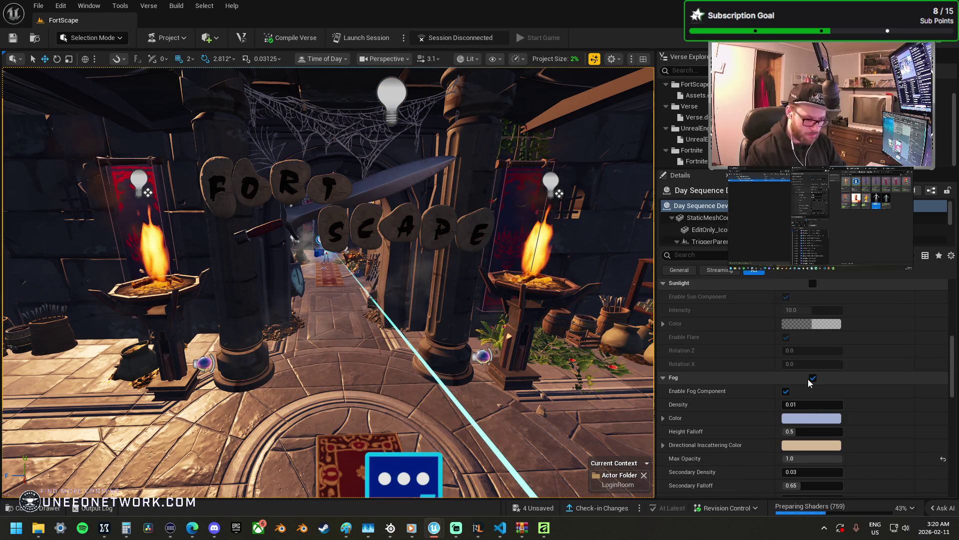
scroll(810, 382, "down", 3)
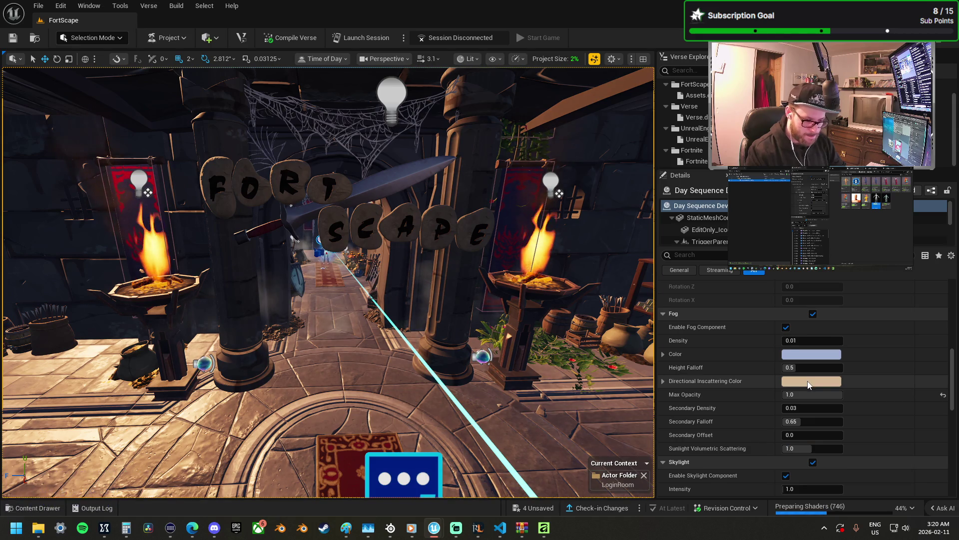
scroll(809, 382, "down", 3)
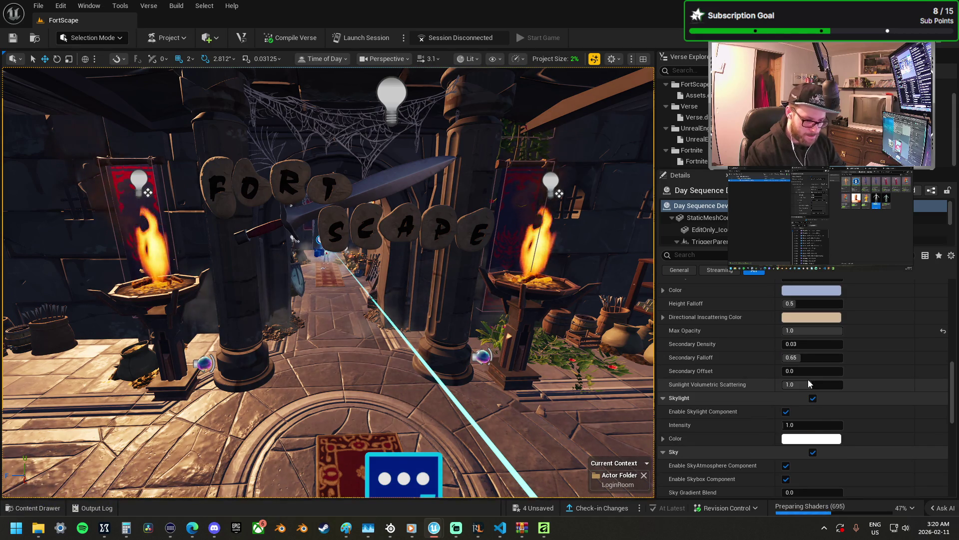
scroll(810, 382, "down", 12)
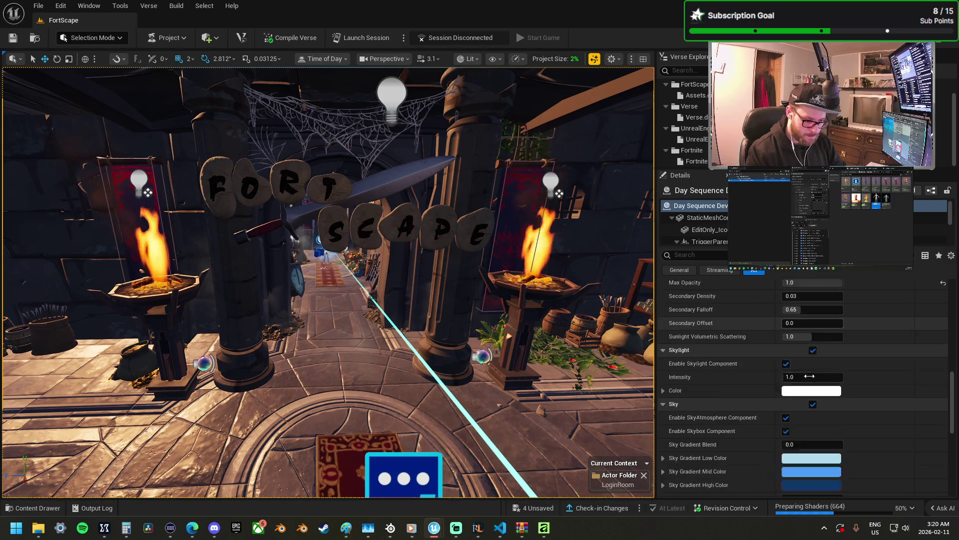
scroll(810, 378, "down", 3)
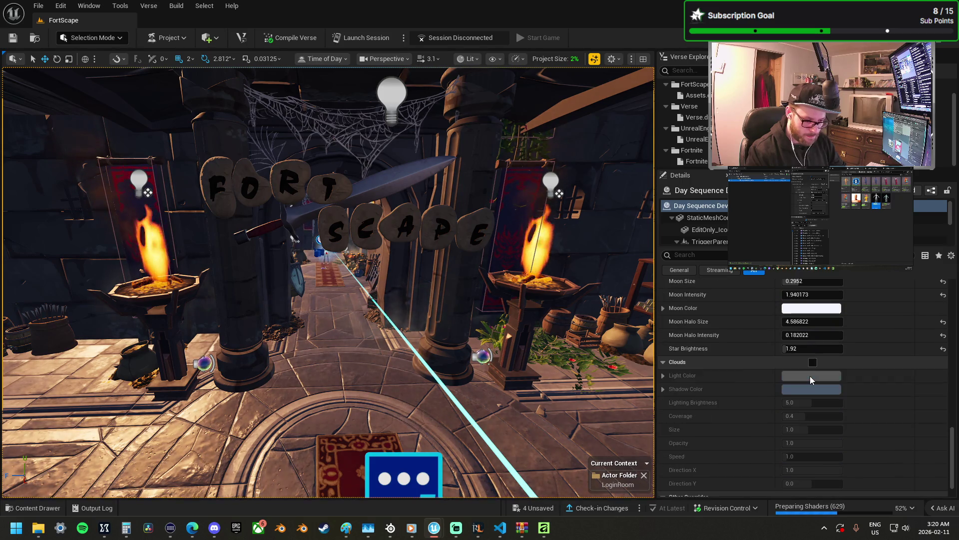
scroll(810, 378, "up", 3)
scroll(810, 380, "up", 3)
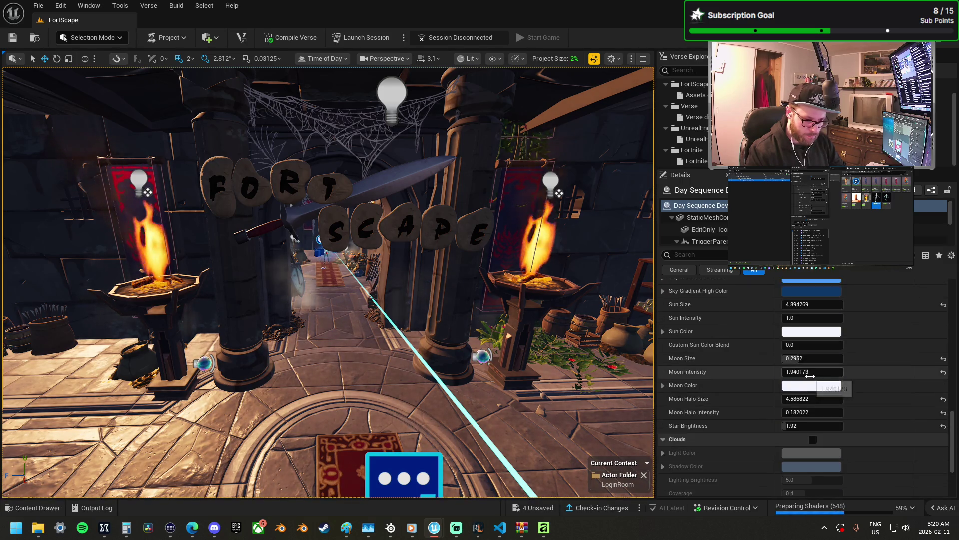
scroll(810, 380, "up", 5)
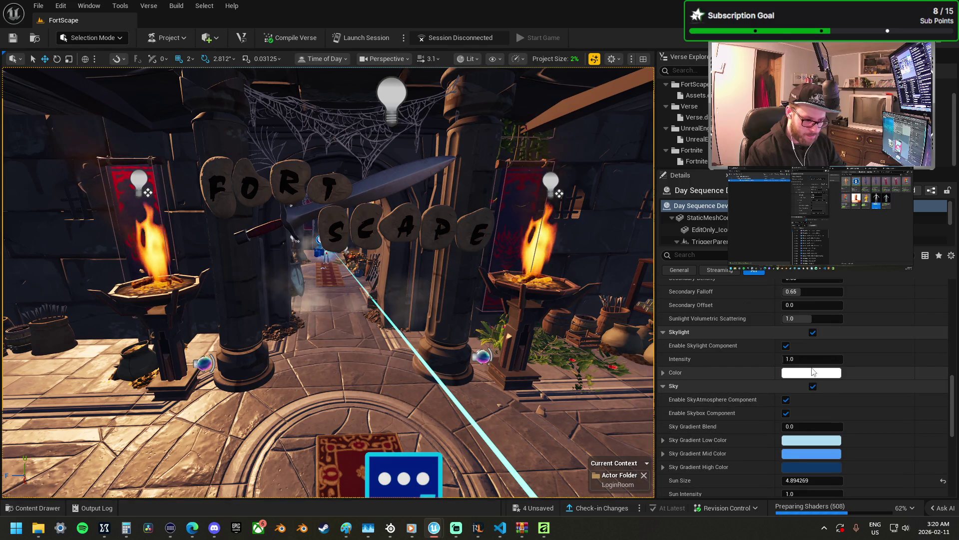
left_click(787, 346)
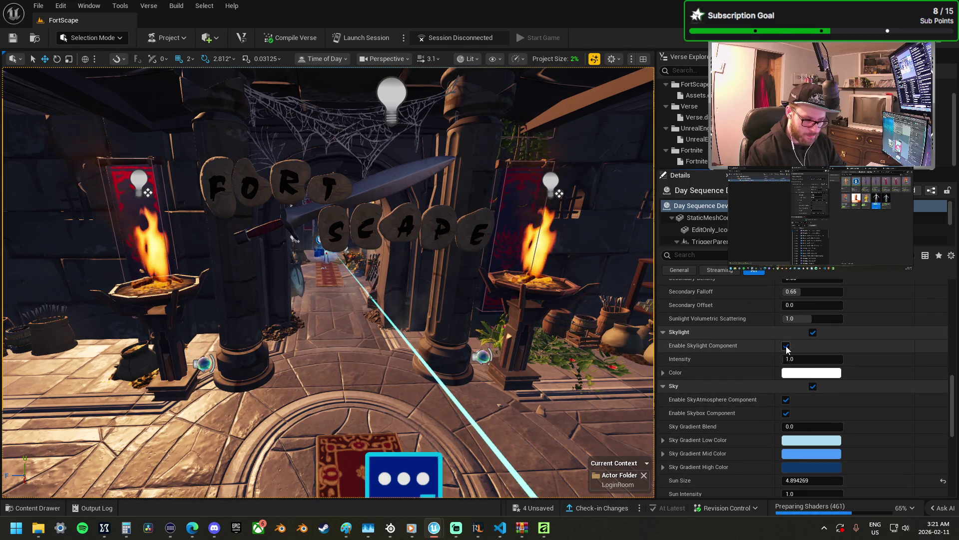
left_click(786, 346)
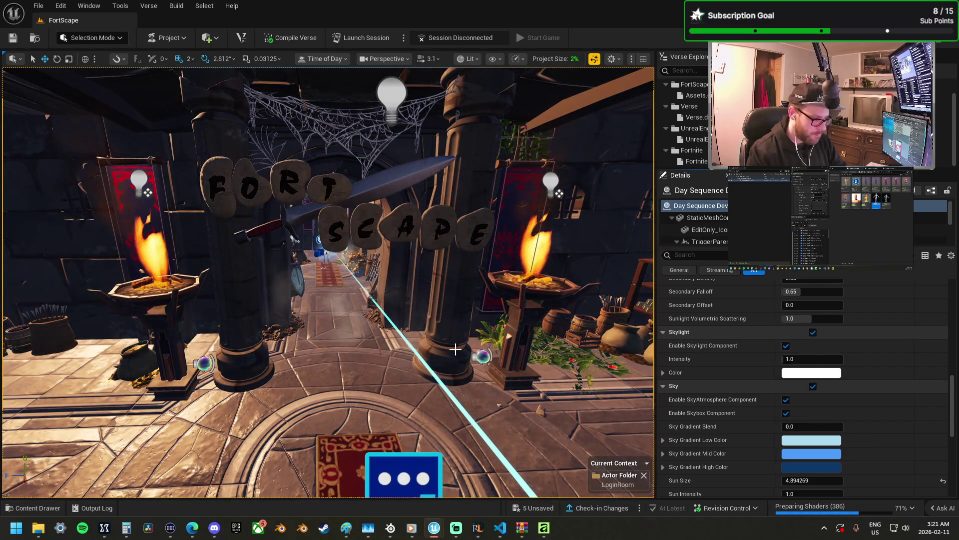
mouse_move(455, 349)
left_mouse_down()
mouse_move(432, 314)
mouse_move(464, 280)
mouse_move(436, 285)
left_mouse_up()
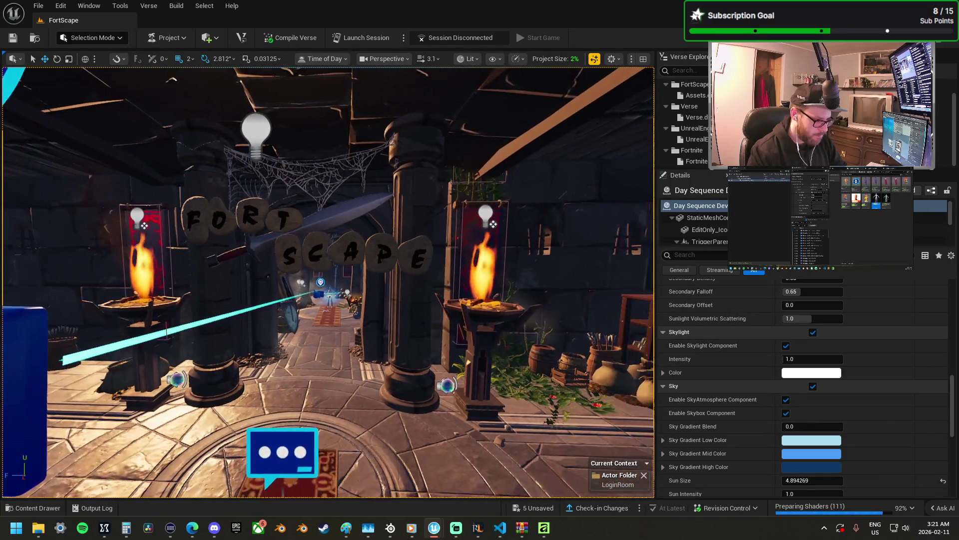
key("a")
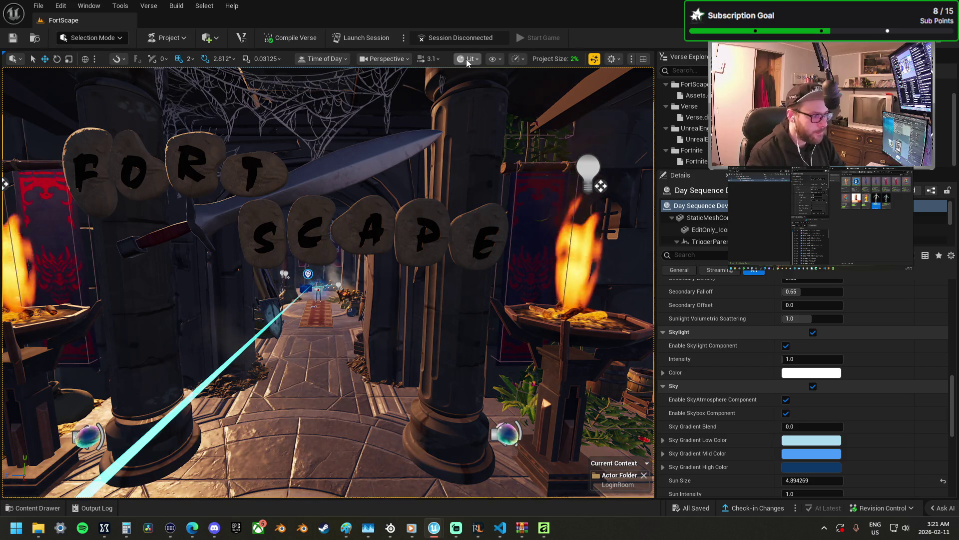
left_click(322, 58)
left_click_drag(365, 85, 322, 86)
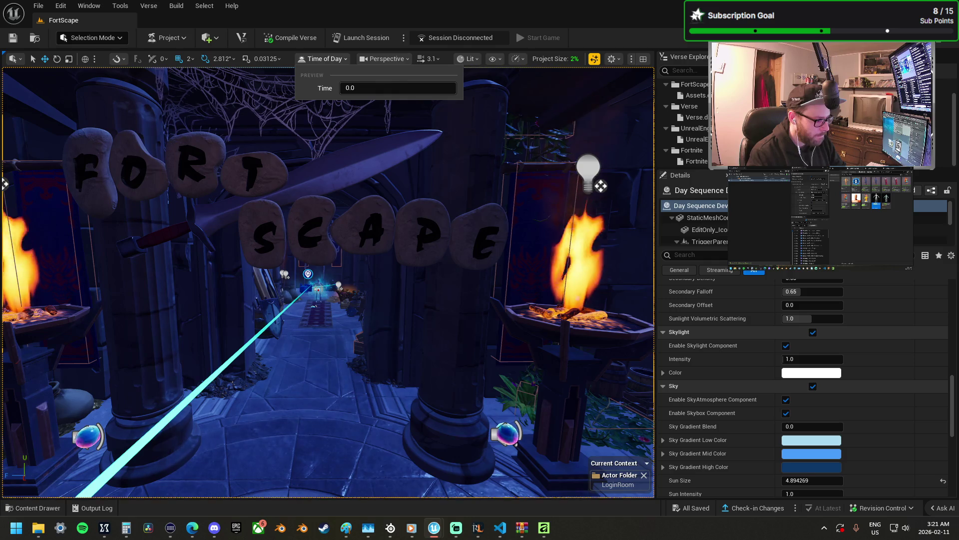
mouse_move(319, 323)
left_mouse_down()
mouse_move(430, 318)
mouse_move(315, 299)
mouse_move(300, 320)
mouse_move(300, 365)
mouse_move(321, 317)
left_mouse_up()
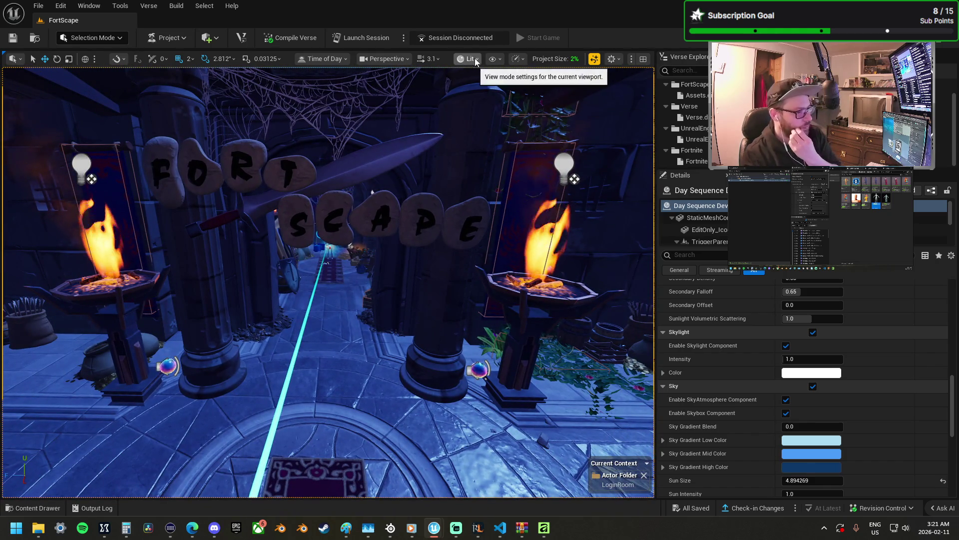
left_click(597, 62)
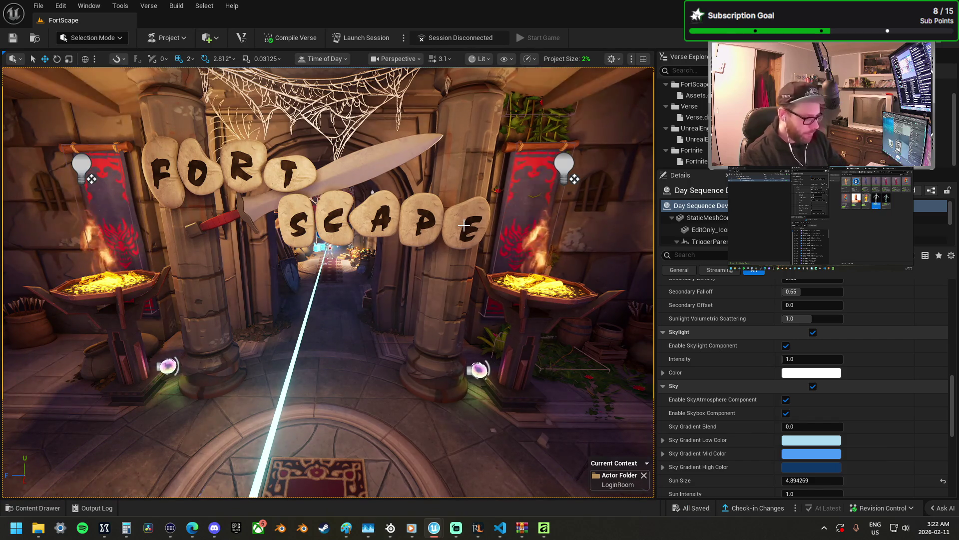
scroll(464, 226, "up", 3)
mouse_move(464, 226)
left_mouse_down()
mouse_move(497, 185)
mouse_move(389, 190)
mouse_move(400, 150)
mouse_move(444, 147)
left_mouse_up()
scroll(799, 340, "up", 4)
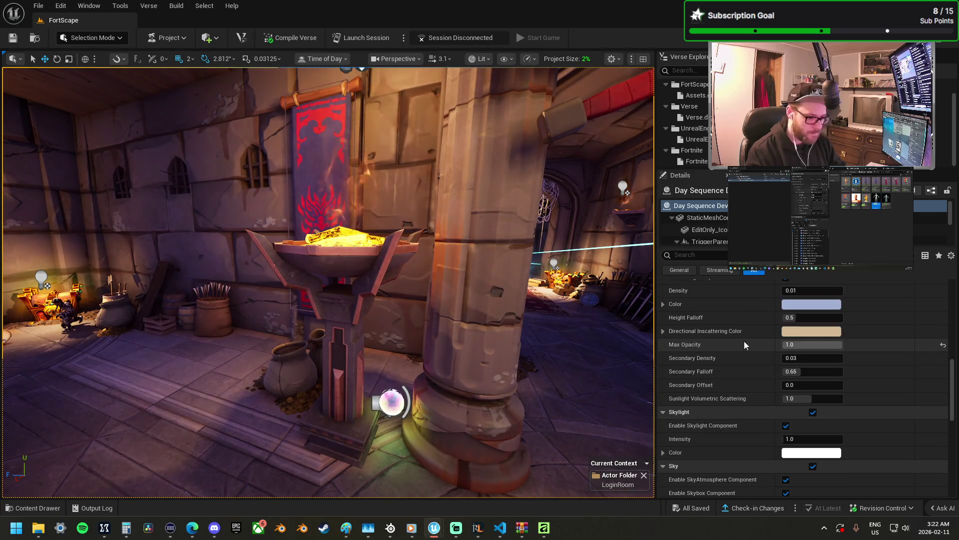
- Fly across the map to frame the castle island and raise the fog's Secondary Falloff
left_click_drag(615, 327, 630, 325)
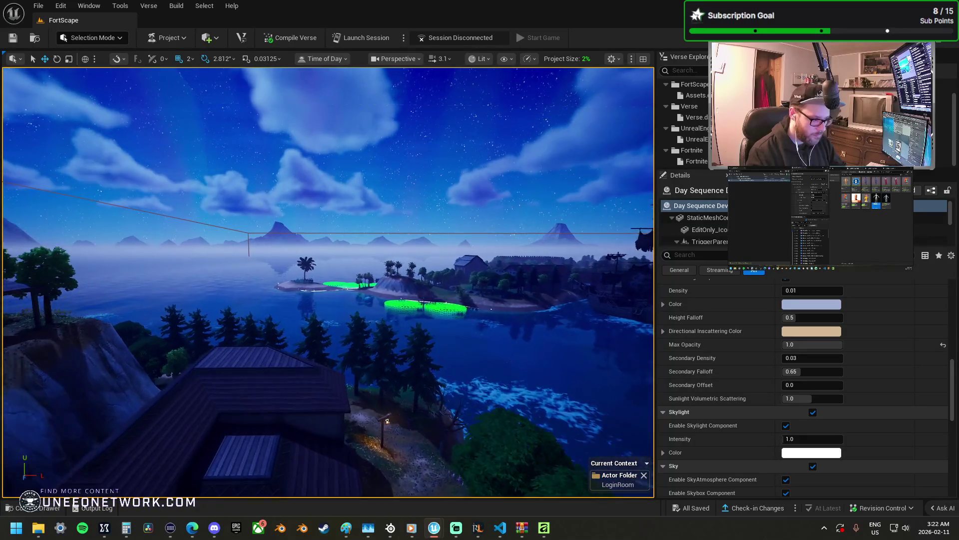
left_click_drag(327, 282, 302, 282)
left_click_drag(500, 279, 486, 279)
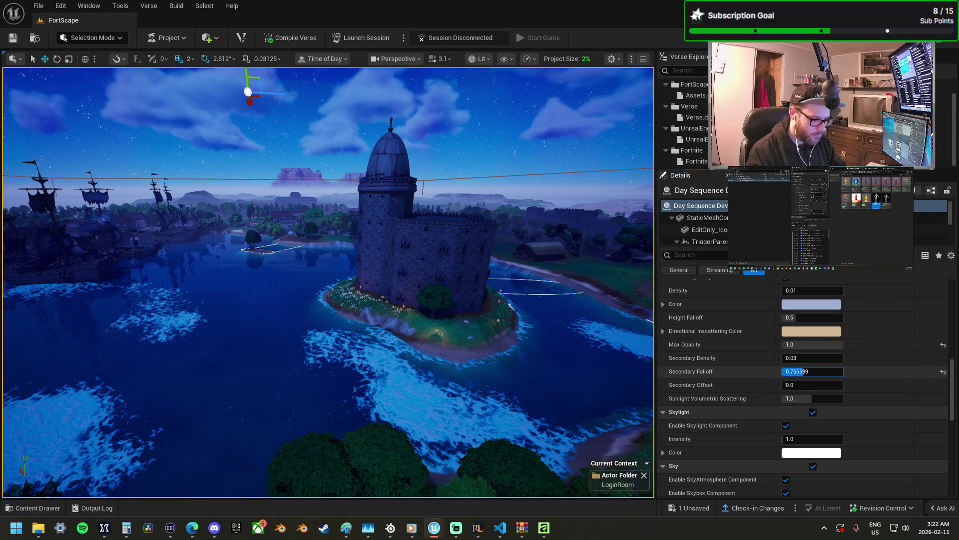
left_click_drag(800, 371, 827, 371)
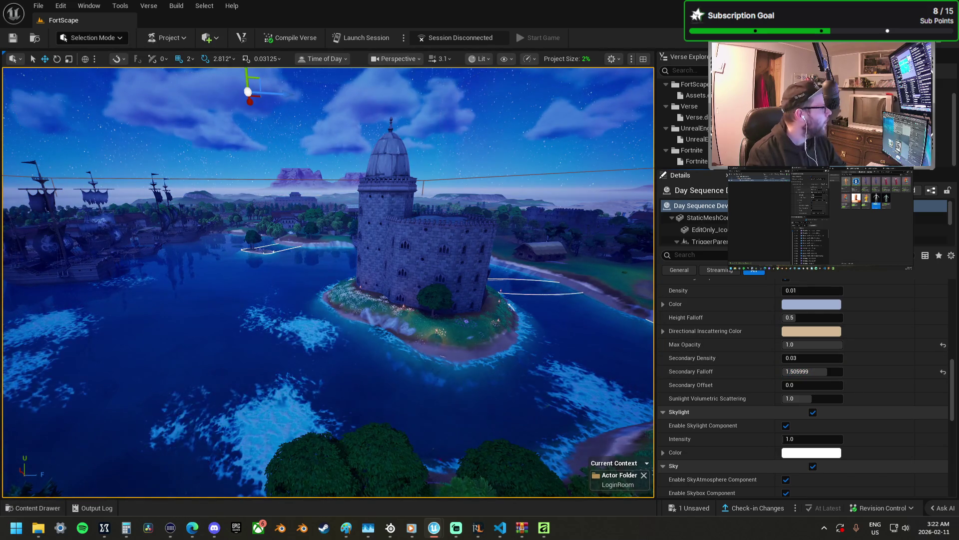
key("super+d")
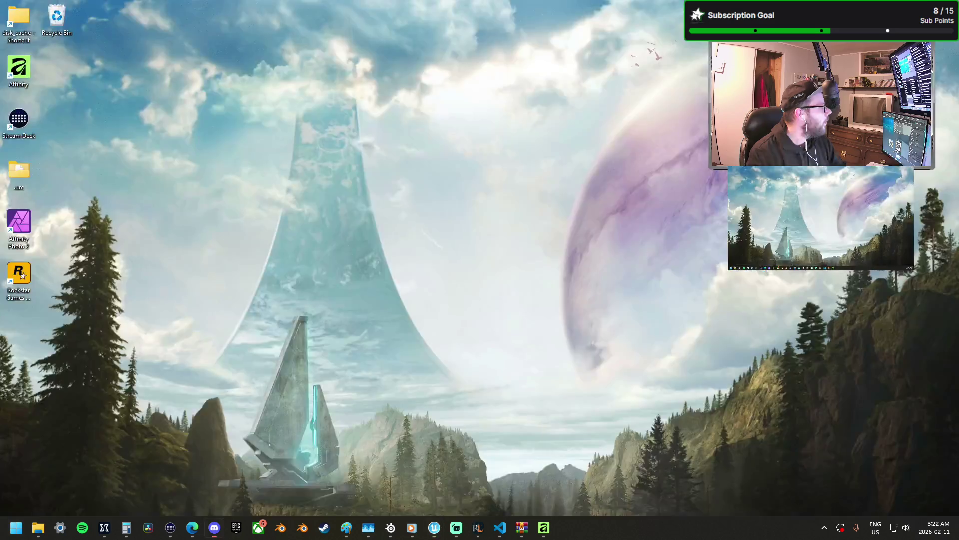
key("super+d")
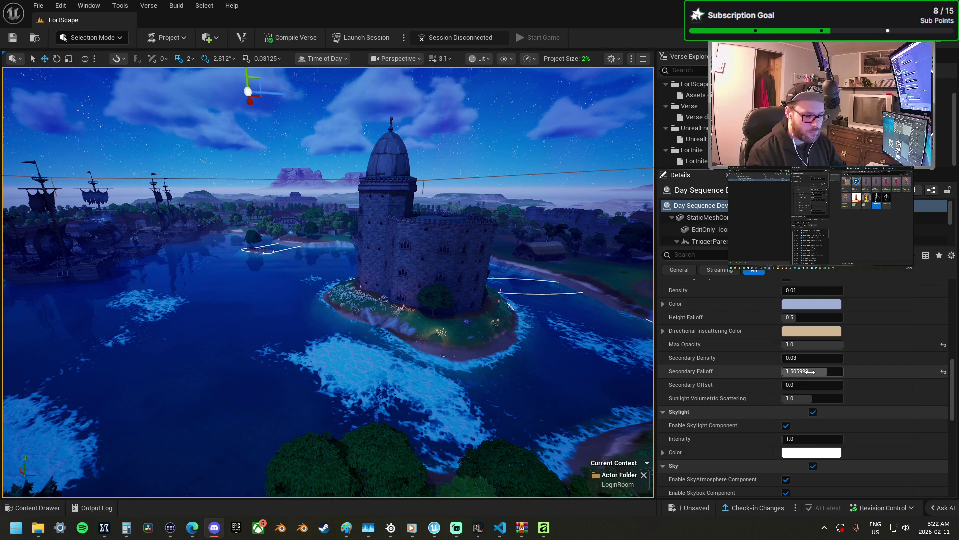
- Set fog Height Falloff to about 0.108 and Secondary Falloff to about 0.31
left_click_drag(794, 317, 787, 317)
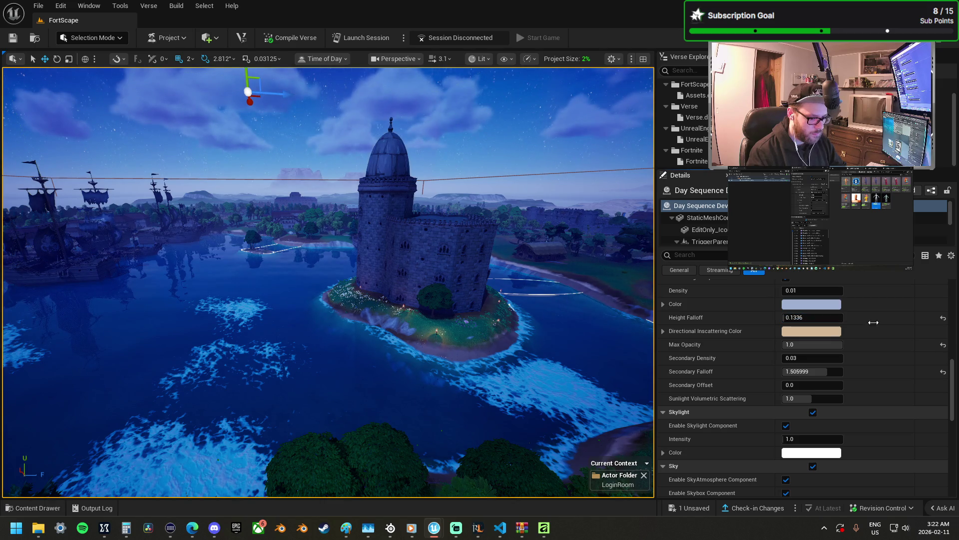
left_click(943, 317)
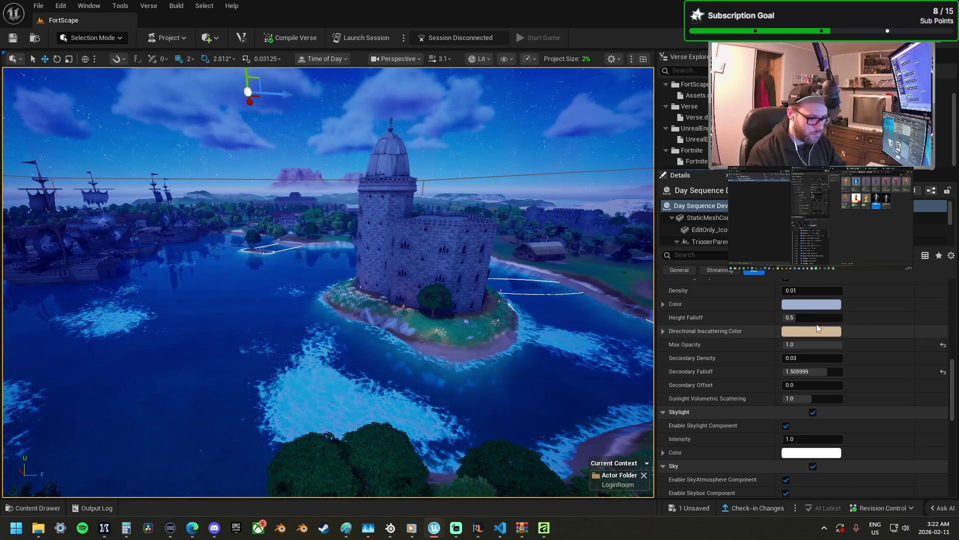
left_click_drag(817, 318, 792, 322)
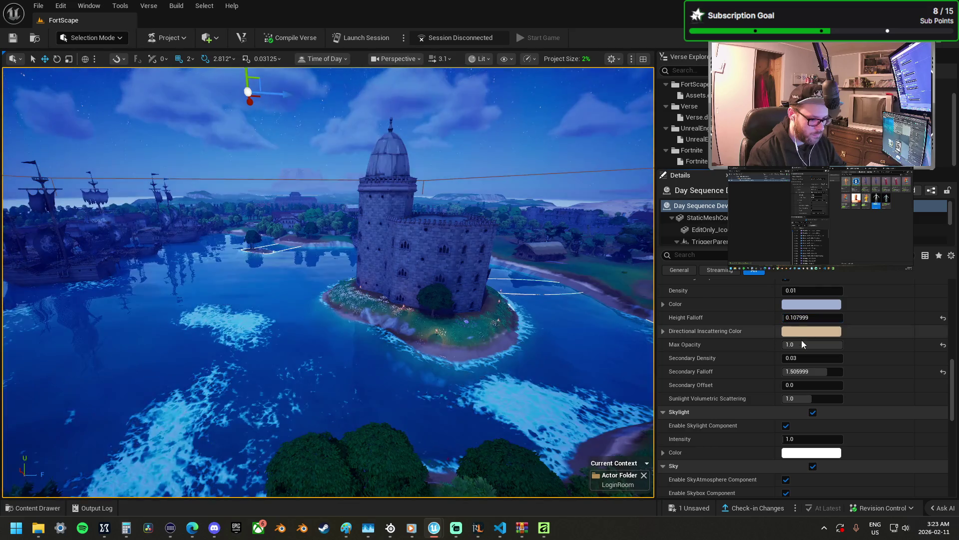
left_click_drag(807, 371, 799, 371)
type("0")
key("Return")
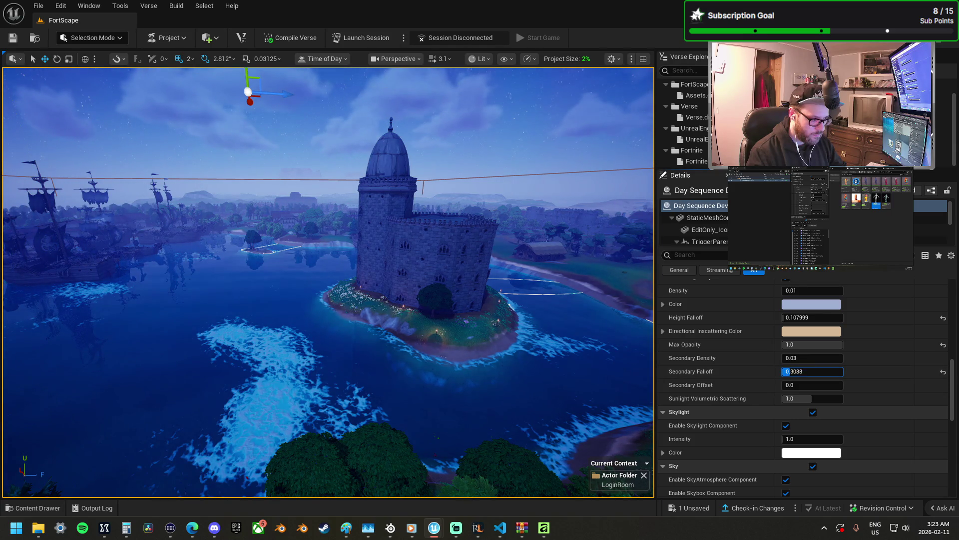
left_click_drag(800, 371, 798, 371)
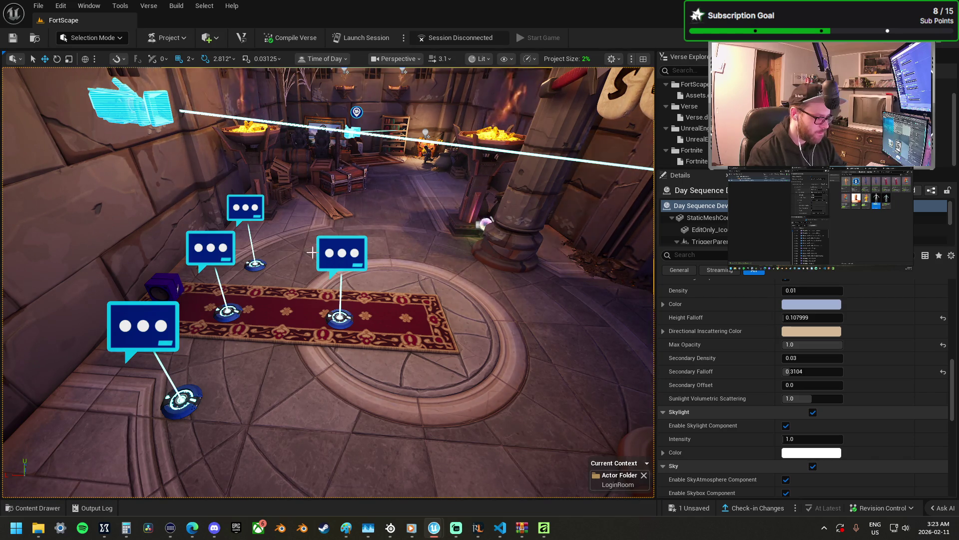
- Nudge the left pop-up dialog left and add a Show entry sourced from Mutator Zone2
left_click(228, 309)
left_click_drag(192, 250, 164, 248)
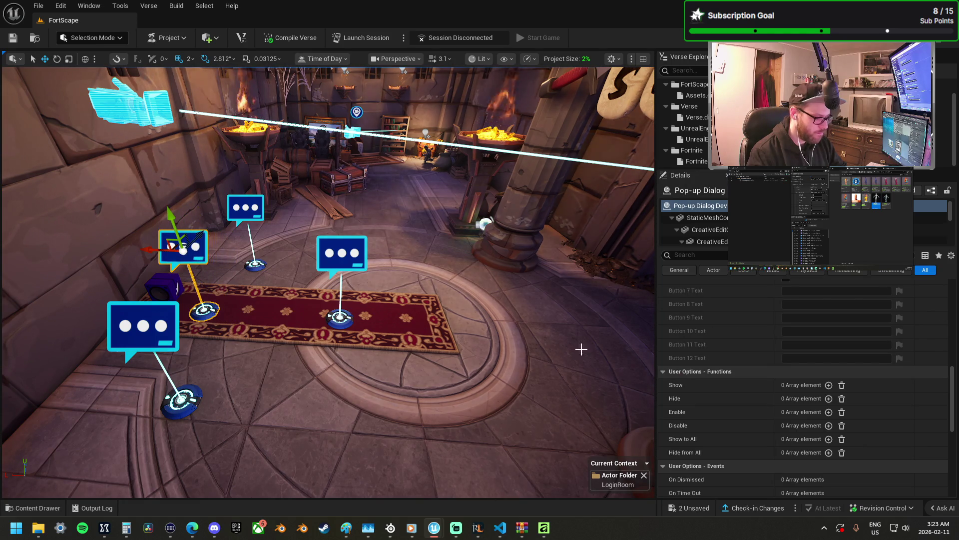
left_click(829, 385)
left_click_drag(395, 355, 577, 388)
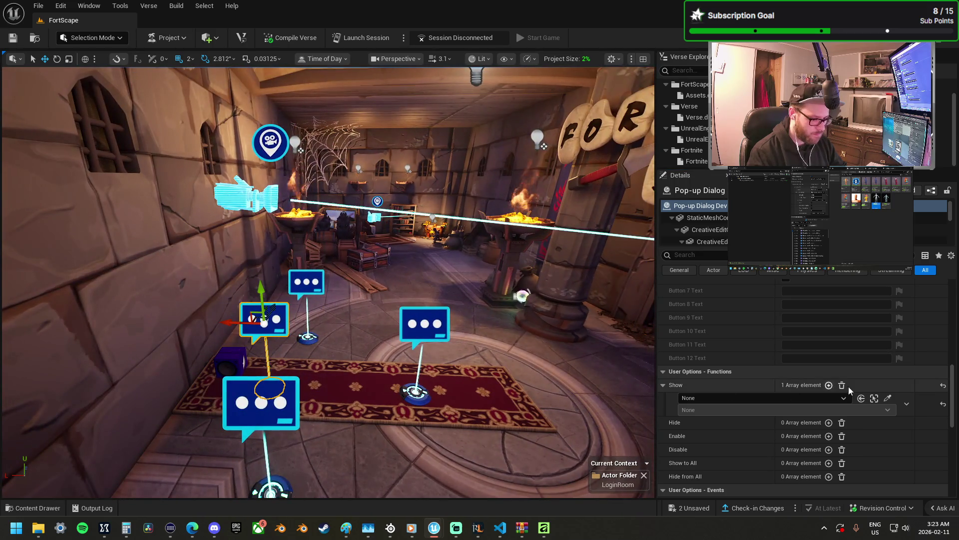
left_click(888, 398)
mouse_move(452, 409)
left_mouse_down()
mouse_move(497, 449)
mouse_move(452, 90)
mouse_move(390, 274)
mouse_move(380, 365)
mouse_move(395, 349)
mouse_move(370, 299)
mouse_move(365, 310)
mouse_move(355, 294)
mouse_move(362, 278)
left_mouse_up()
left_click(401, 374)
- Set the Show trigger to On Player Entering Zone, then select the neighbouring pop-up dialog
left_click(742, 410)
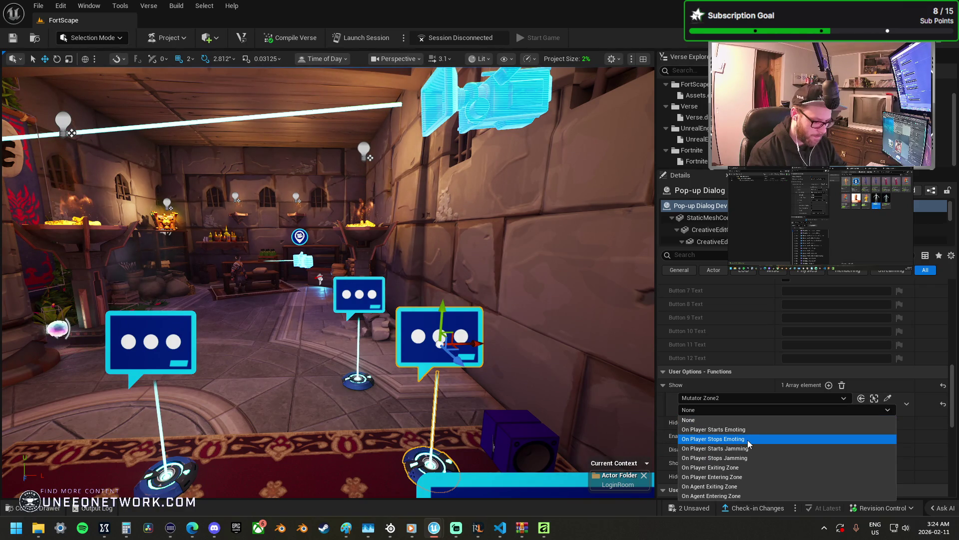
left_click(745, 477)
left_click_drag(411, 335, 411, 335)
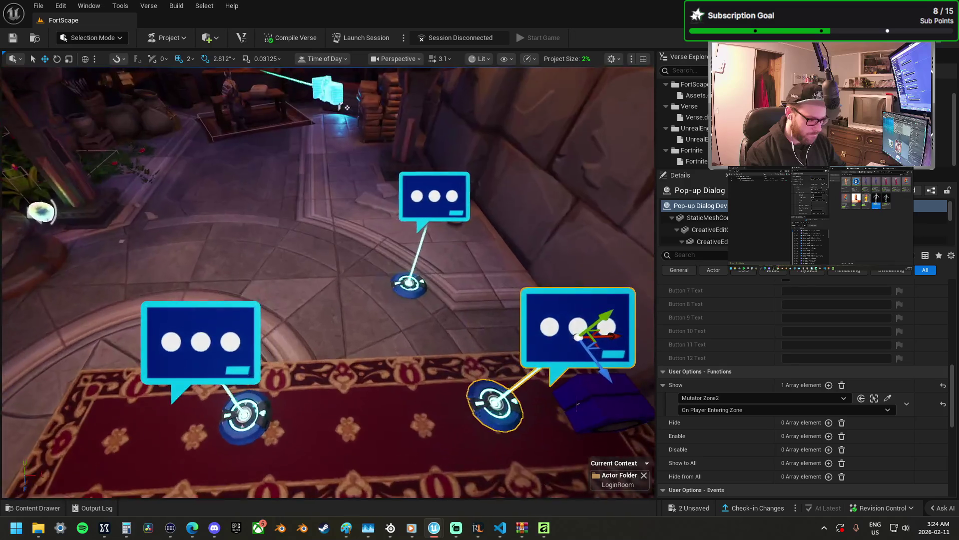
left_click_drag(299, 318, 299, 318)
left_click(210, 319)
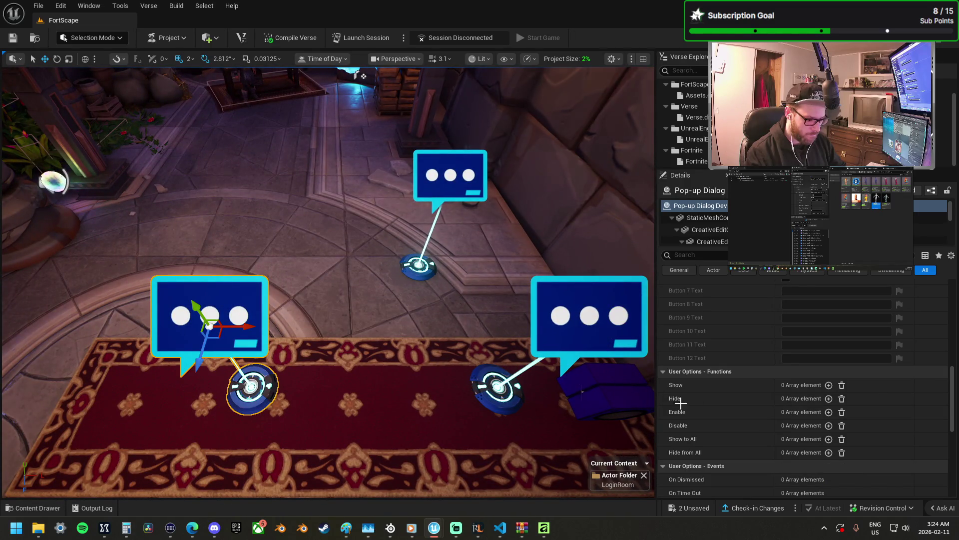
left_click_drag(450, 293, 449, 294)
scroll(761, 331, "up", 5)
- Rename the selected pop-up dialog device to Menu_Ui_Charact
scroll(764, 337, "up", 5)
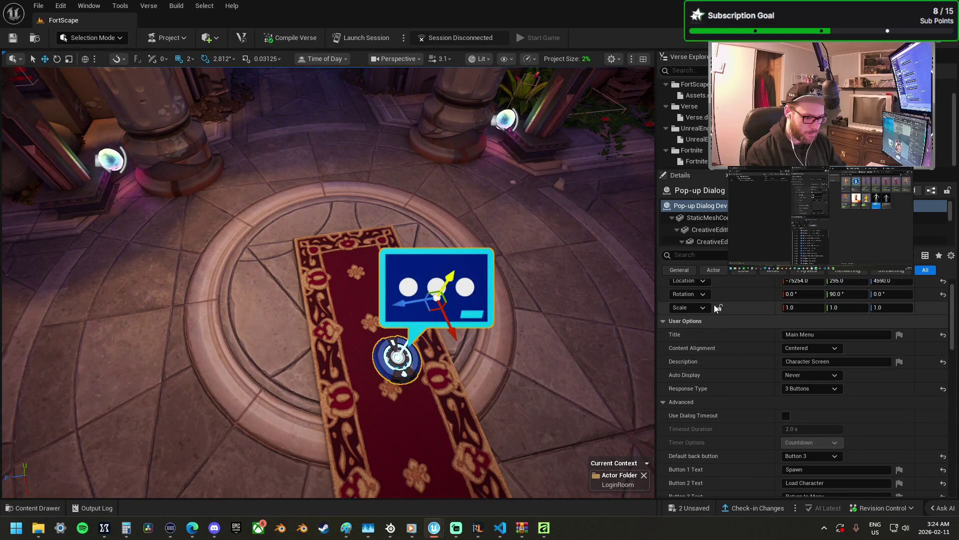
left_click(697, 207)
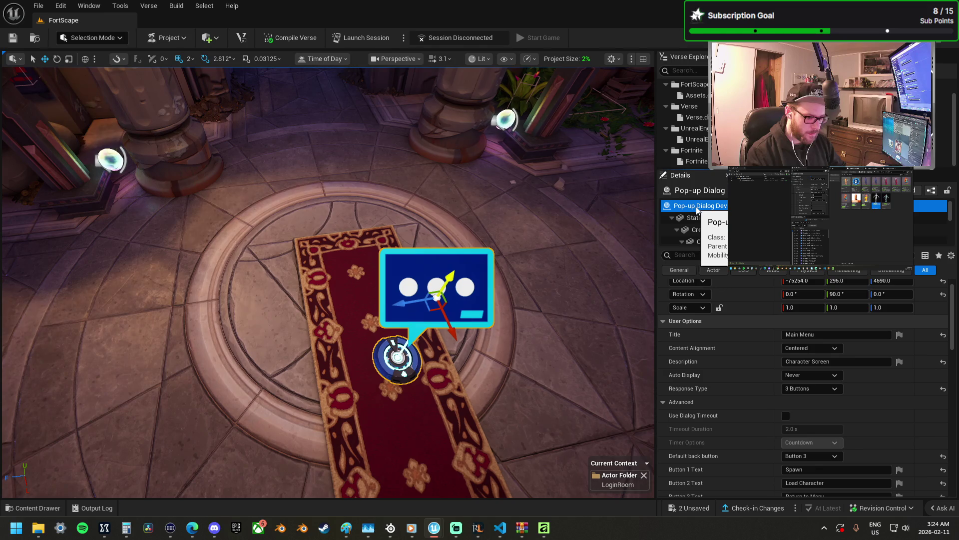
left_click(707, 210)
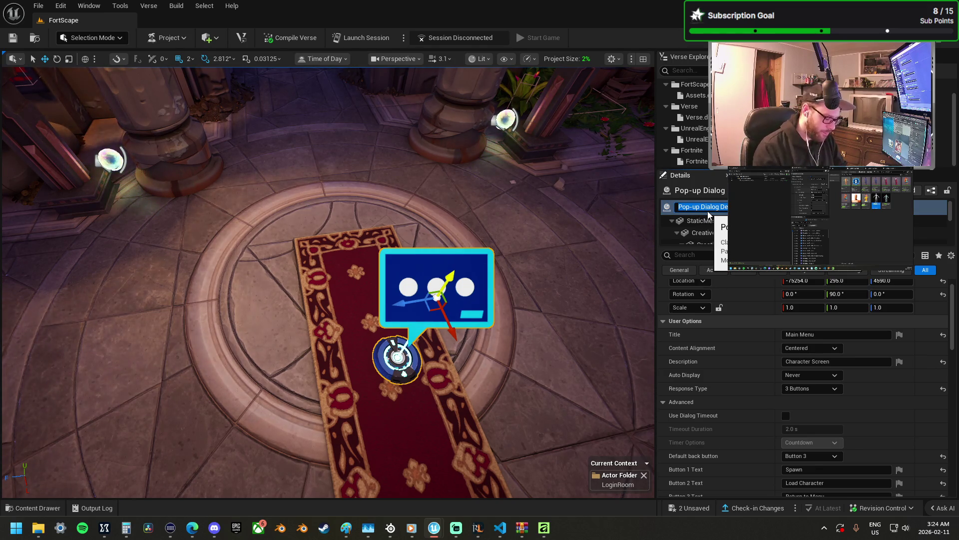
type("Menu")
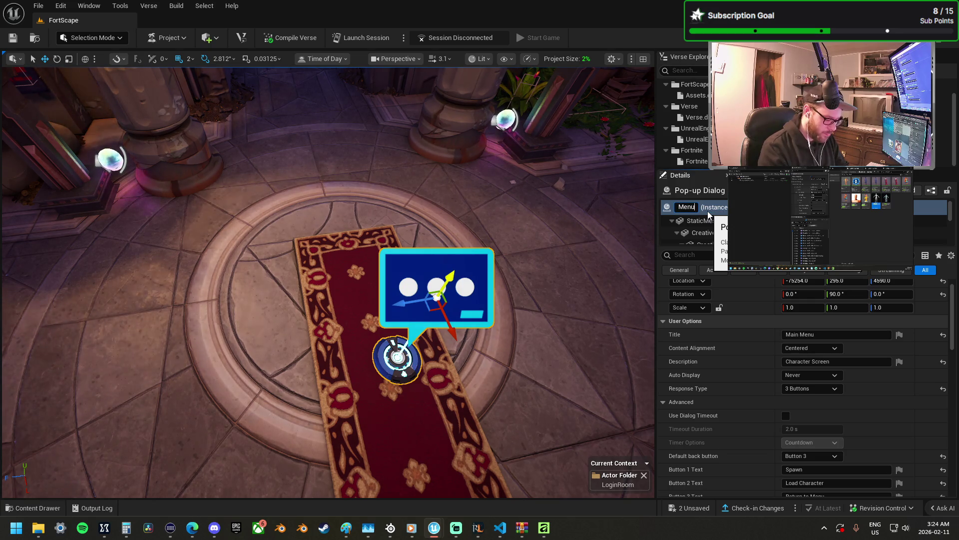
type("_Ui_")
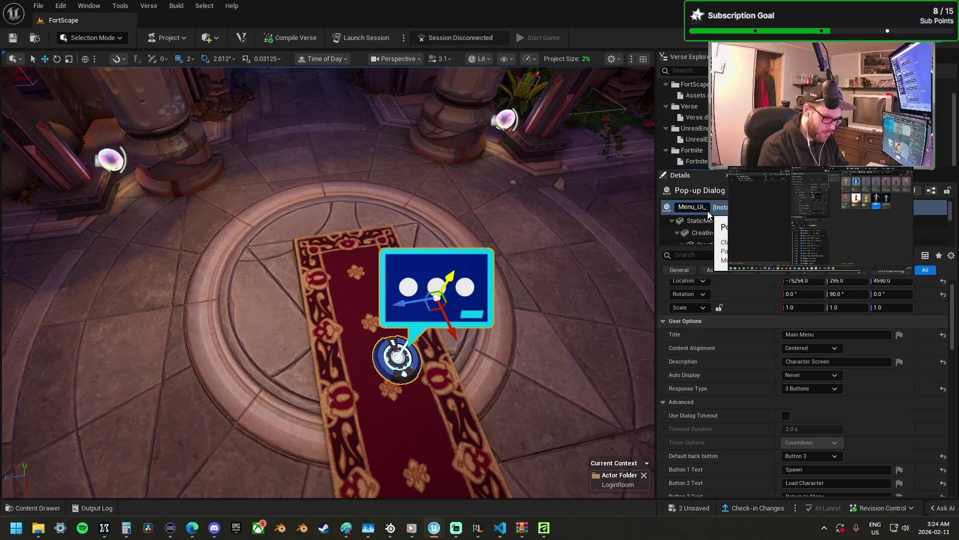
type("Charact")
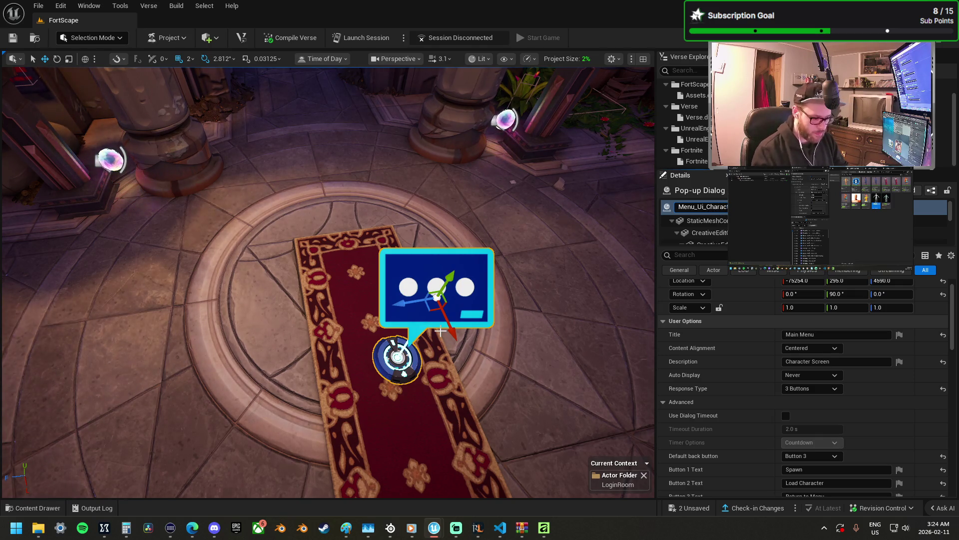
key("Return")
- Rename the Shop pop-up dialog device to Menu_Ui_Shop
left_click_drag(455, 319, 394, 278)
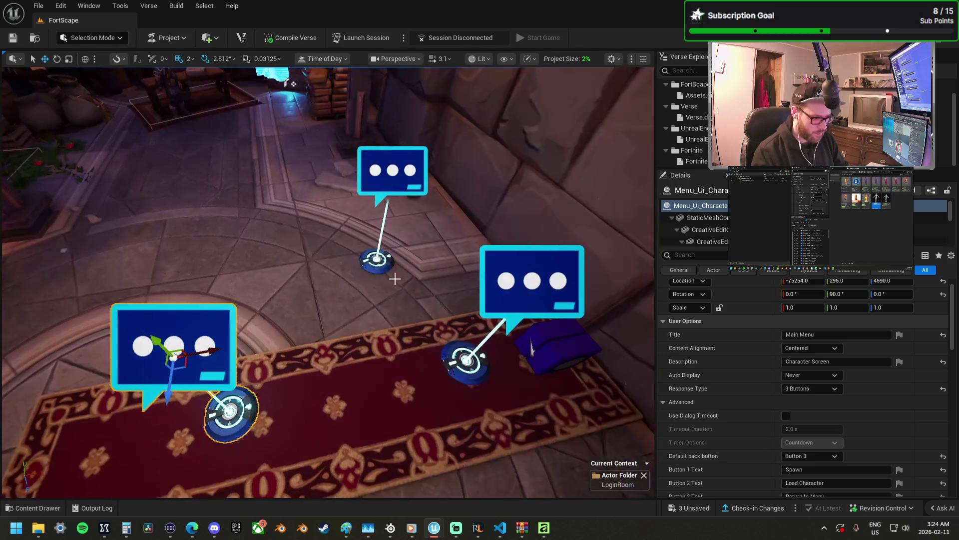
left_click(392, 169)
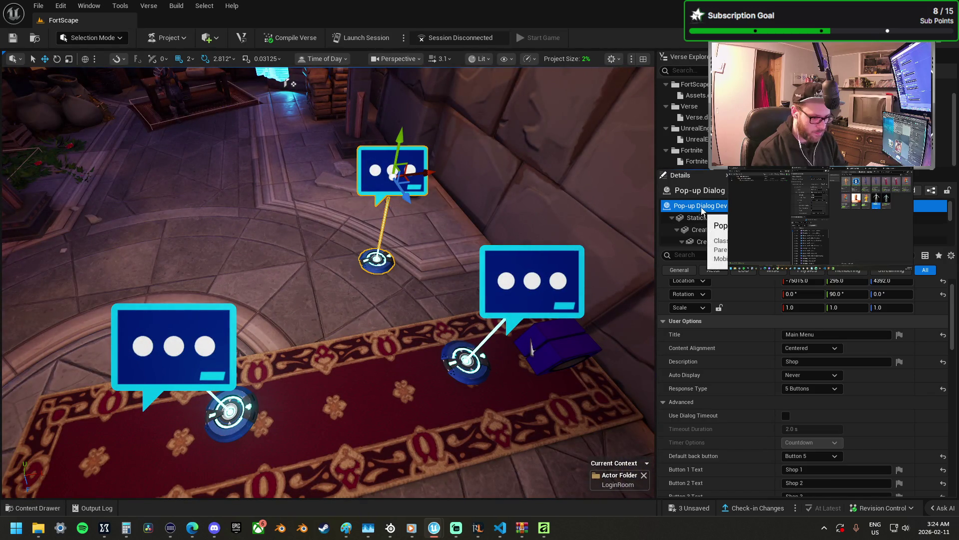
left_click(701, 214)
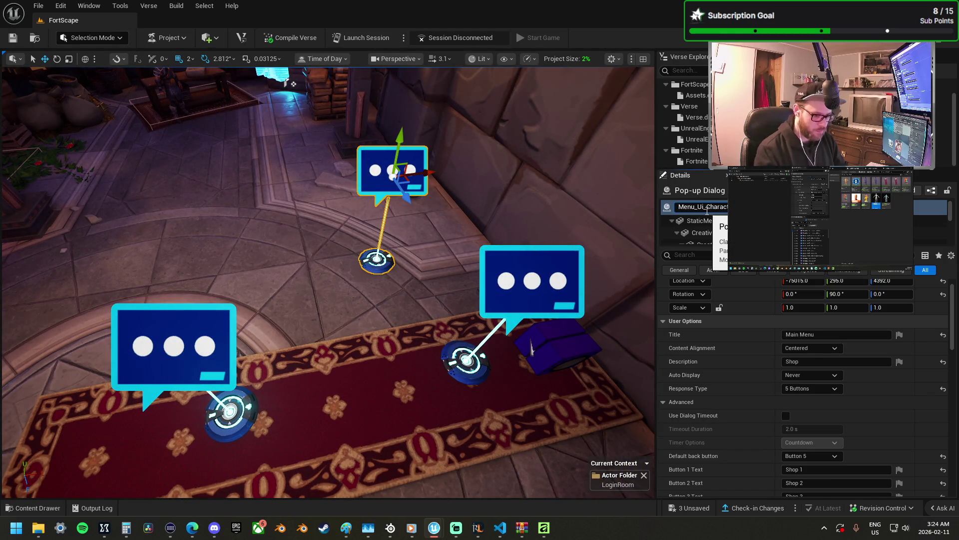
key("BackSpace")
key("BackSpace")
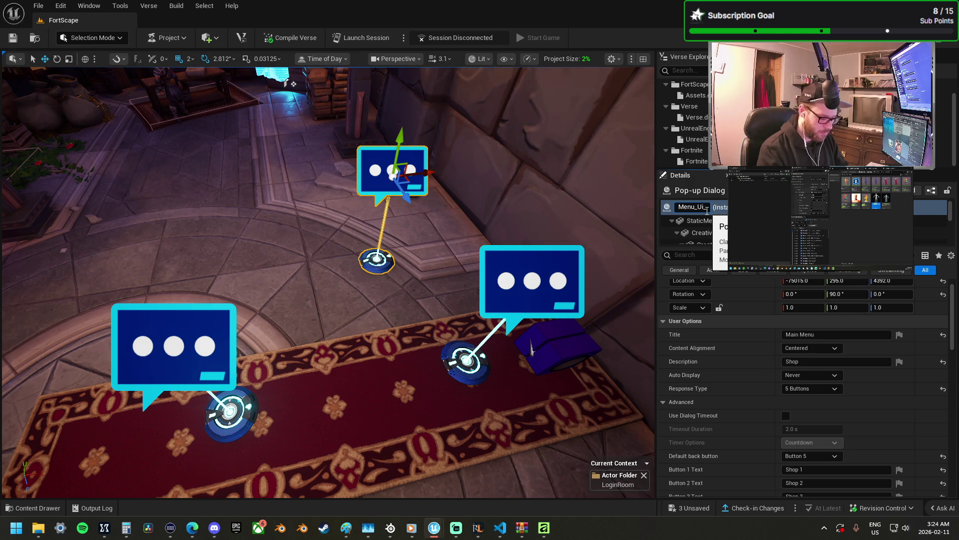
type("Shop")
key("Return")
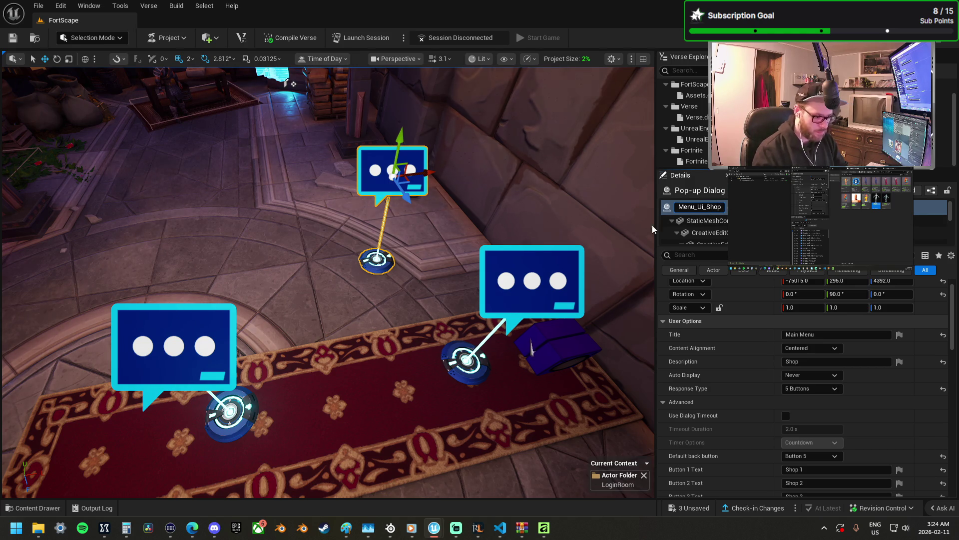
- Rename the Main 01 pop-up dialog device to Menu_Ui_Main
left_click(550, 277)
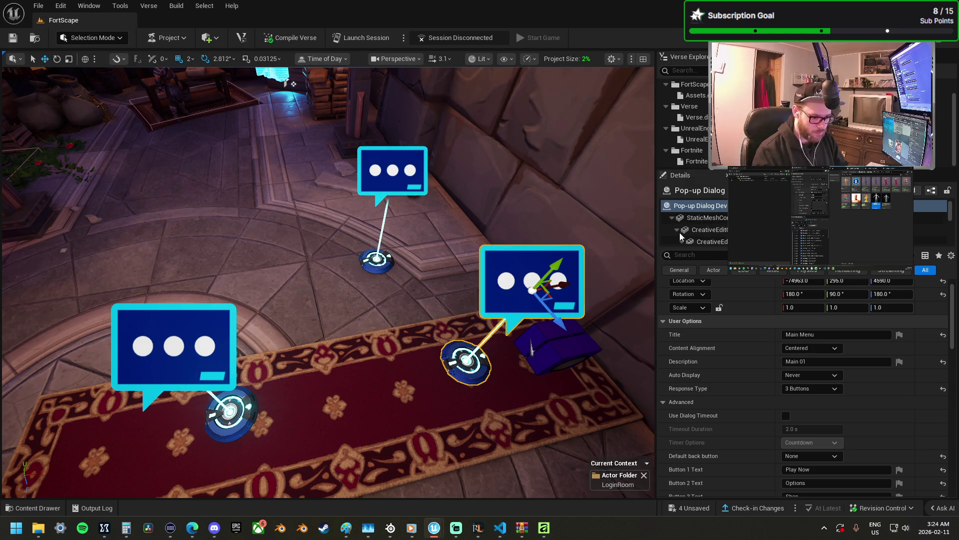
double_click(706, 208)
type("Menu_Ui_Charact")
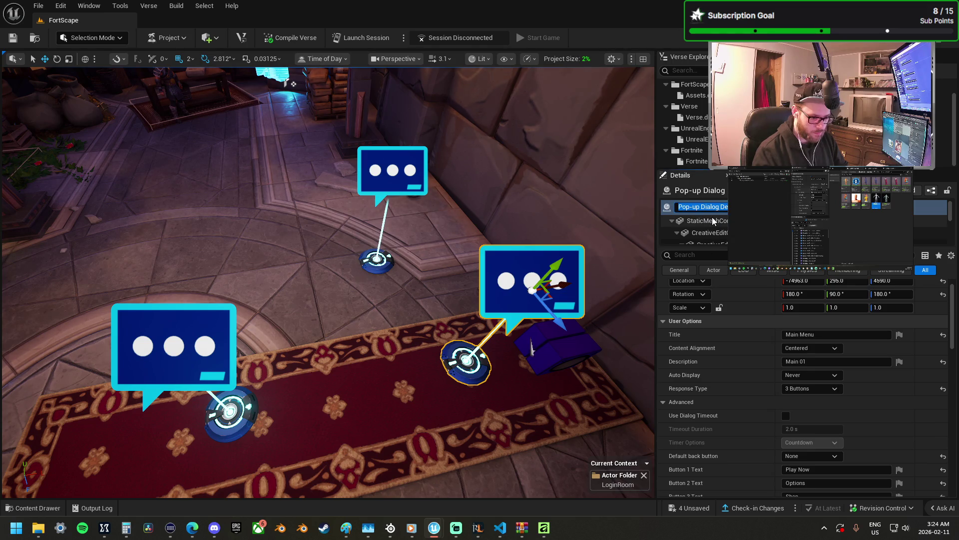
key("BackSpace")
key("BackSpace")
key("BackSpace")
type("in")
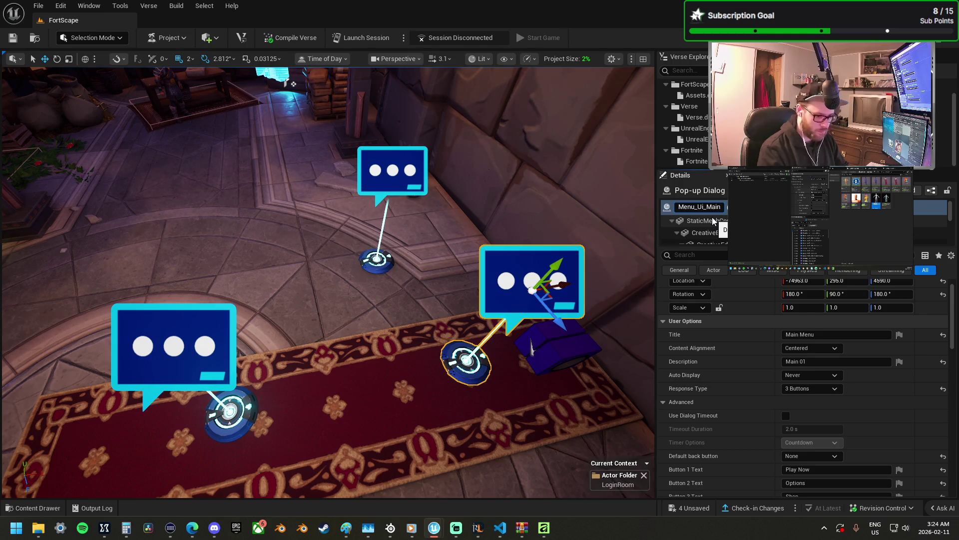
key("Return")
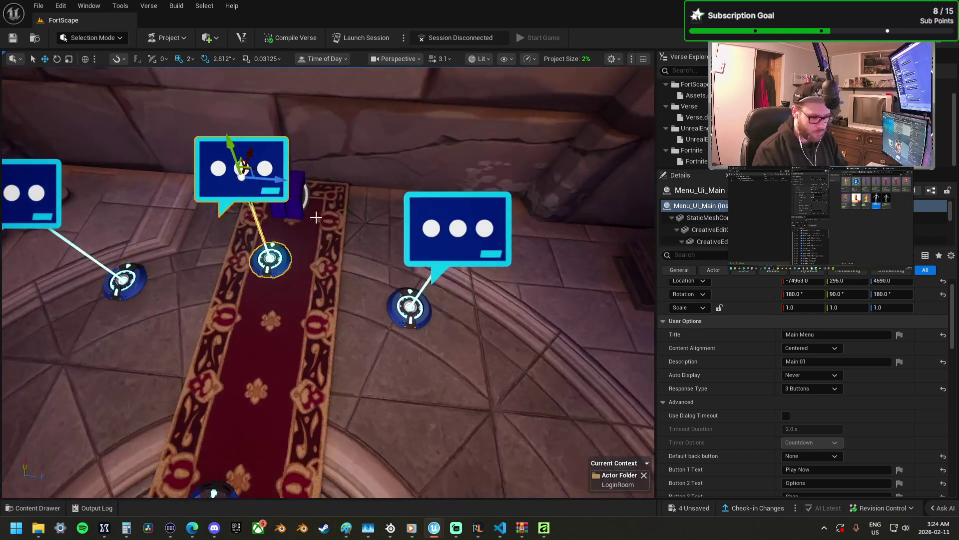
- Rename the right-hand pop-up dialog device to Menu_Ui_Options
left_click(457, 229)
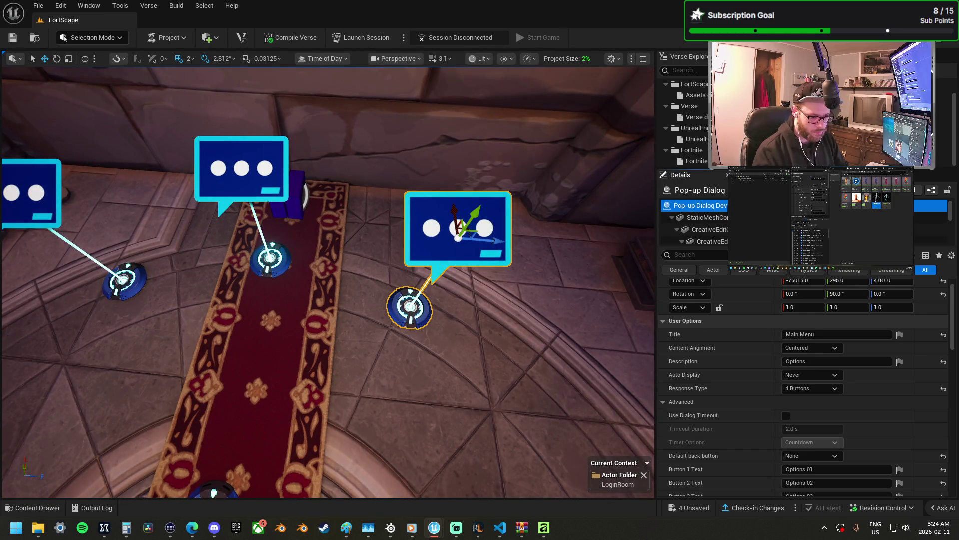
key("F2")
type("Menu_Ui_Charact")
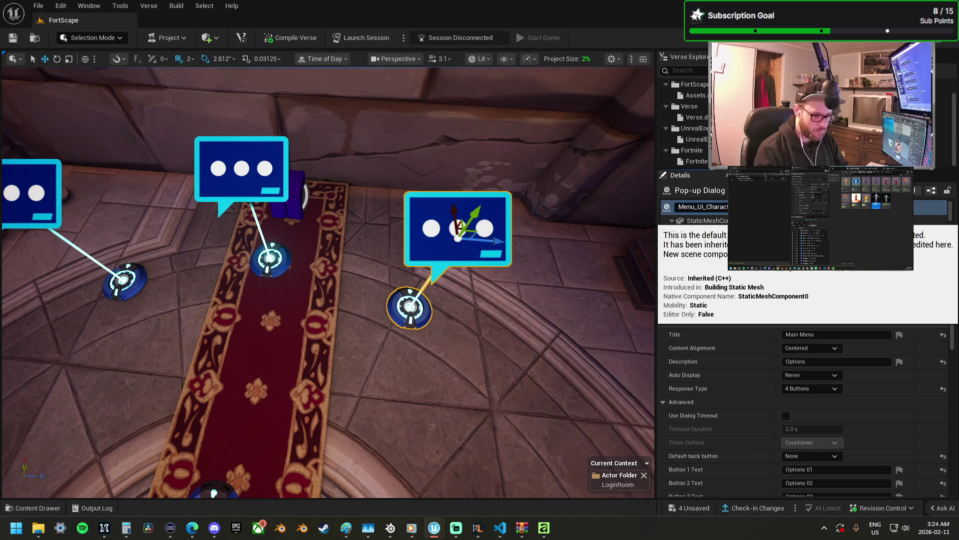
key("BackSpace")
key("BackSpace")
type("Options")
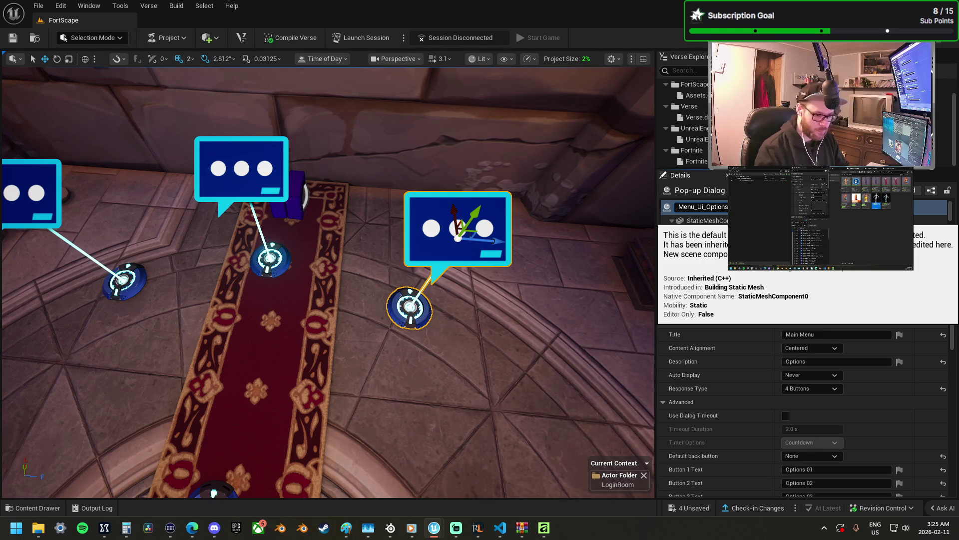
key("Return")
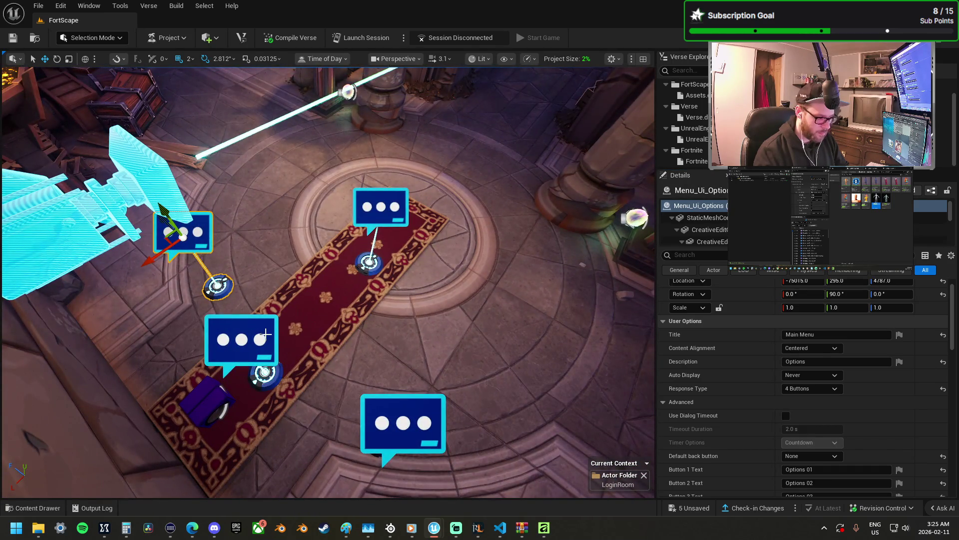
left_click(266, 333)
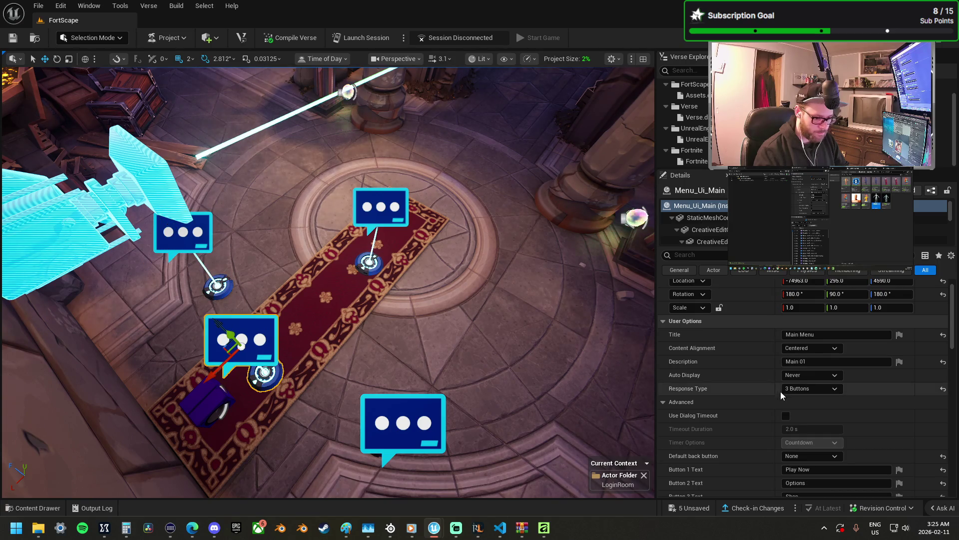
scroll(780, 391, "down", 4)
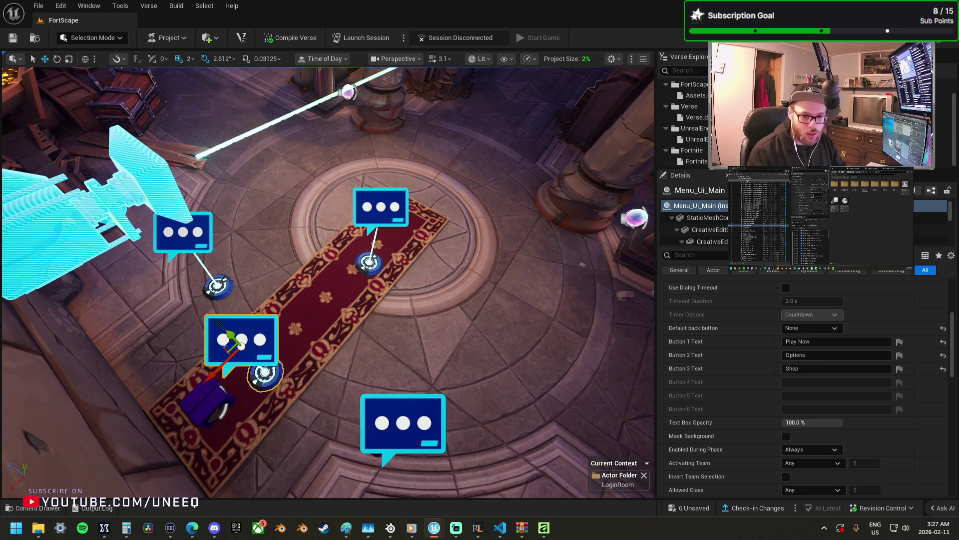
key("Escape")
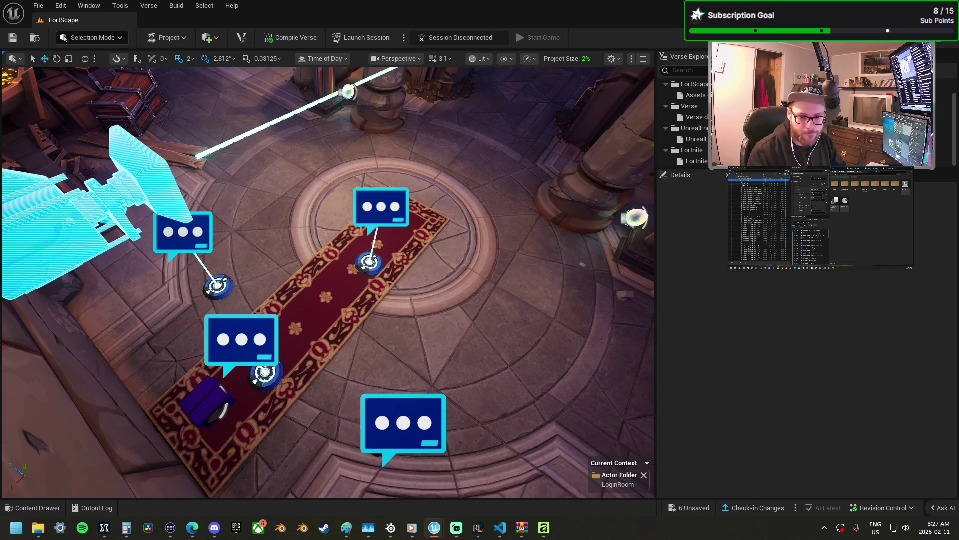
left_click(396, 420)
left_click(249, 349, "ctrl")
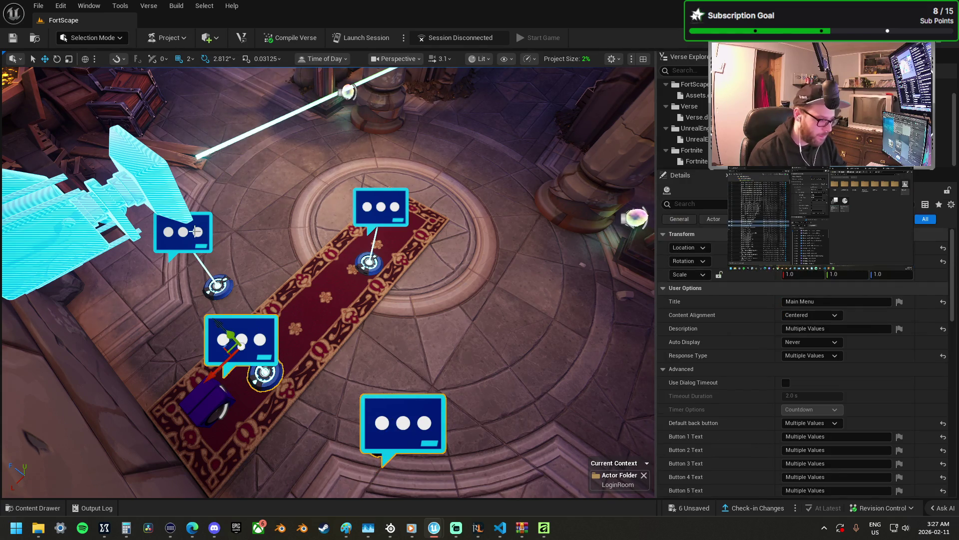
key("ctrl+a")
left_click_drag(320, 249, 297, 229)
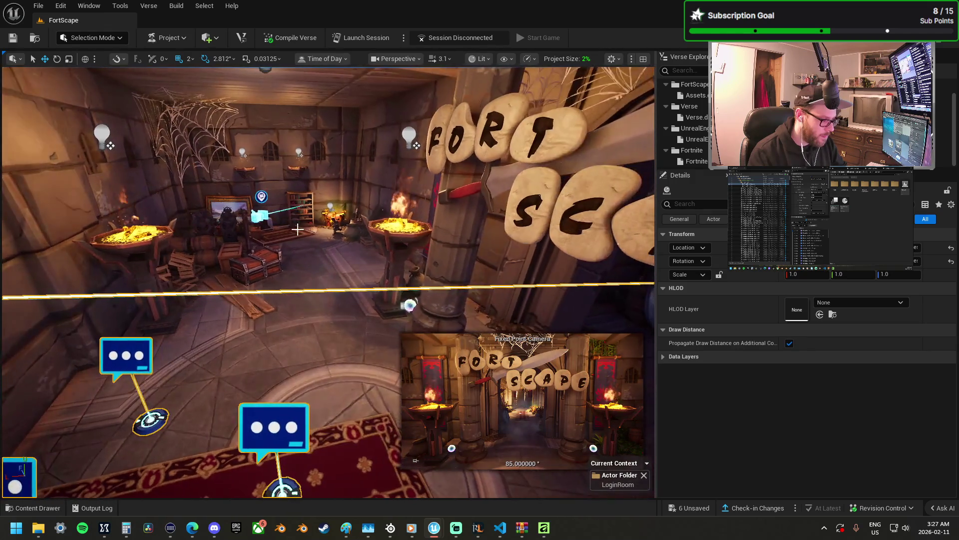
mouse_move(302, 265)
left_mouse_down()
mouse_move(340, 235)
mouse_move(340, 210)
left_mouse_up()
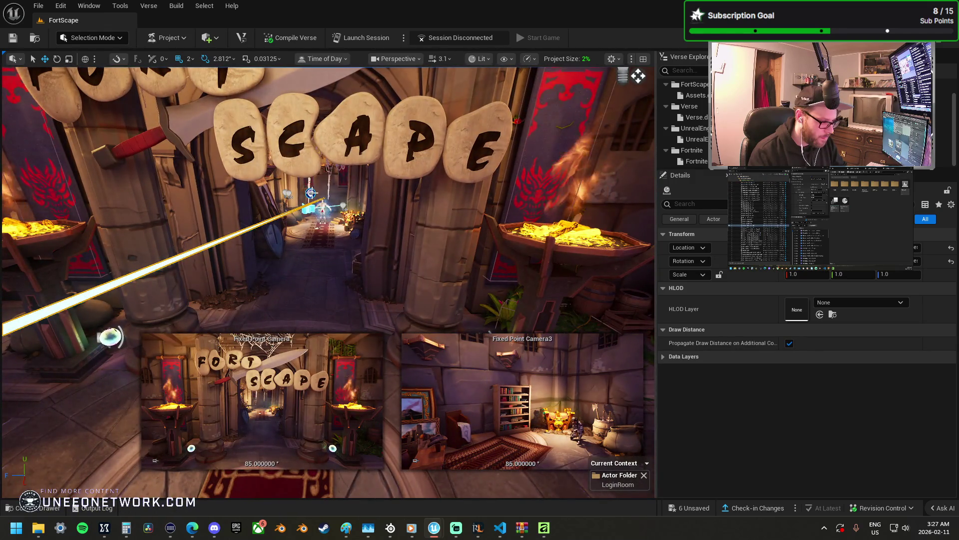
left_click(323, 211)
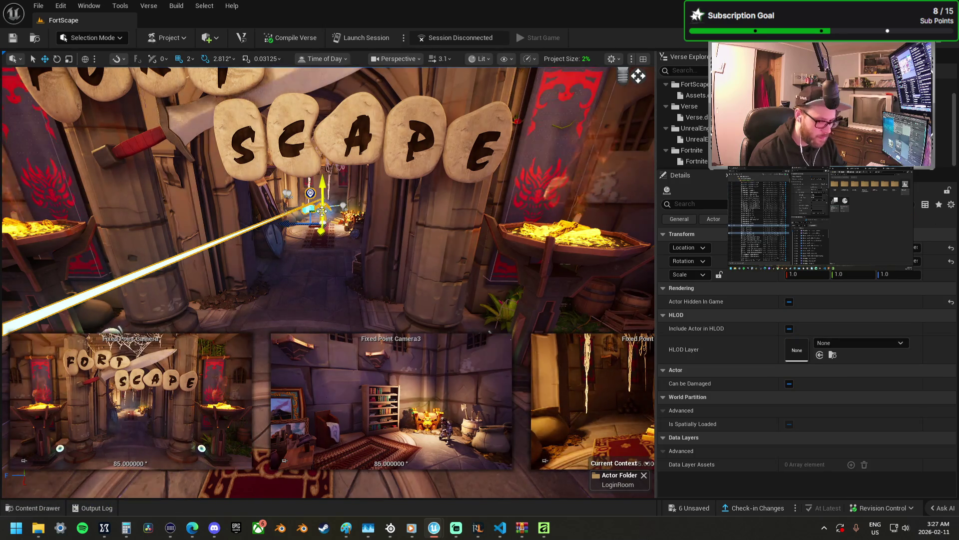
left_click(323, 210)
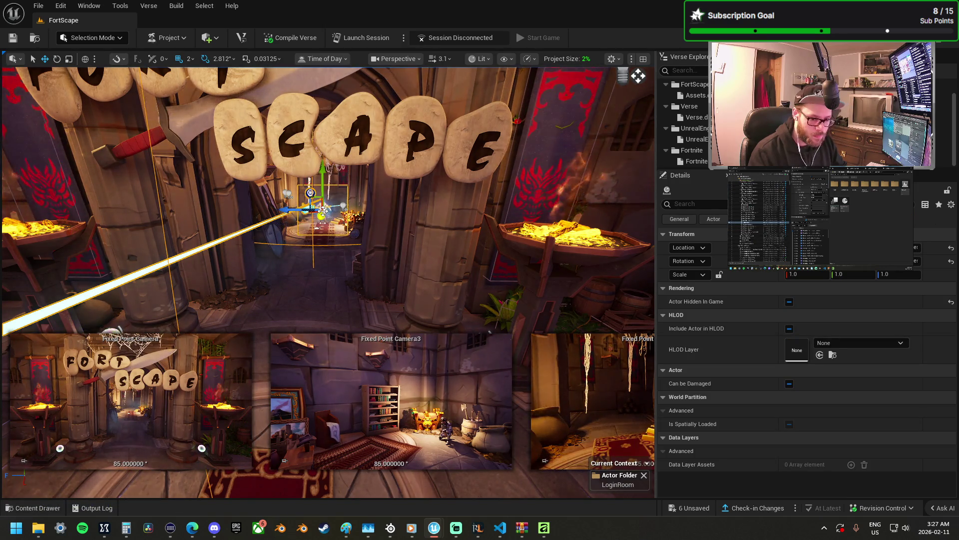
left_click(322, 212)
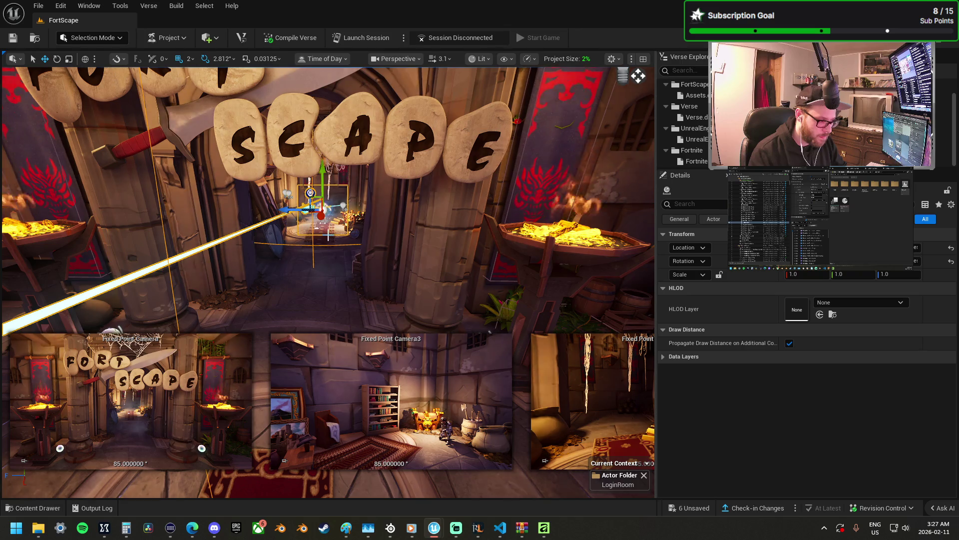
left_click_drag(328, 235, 400, 223)
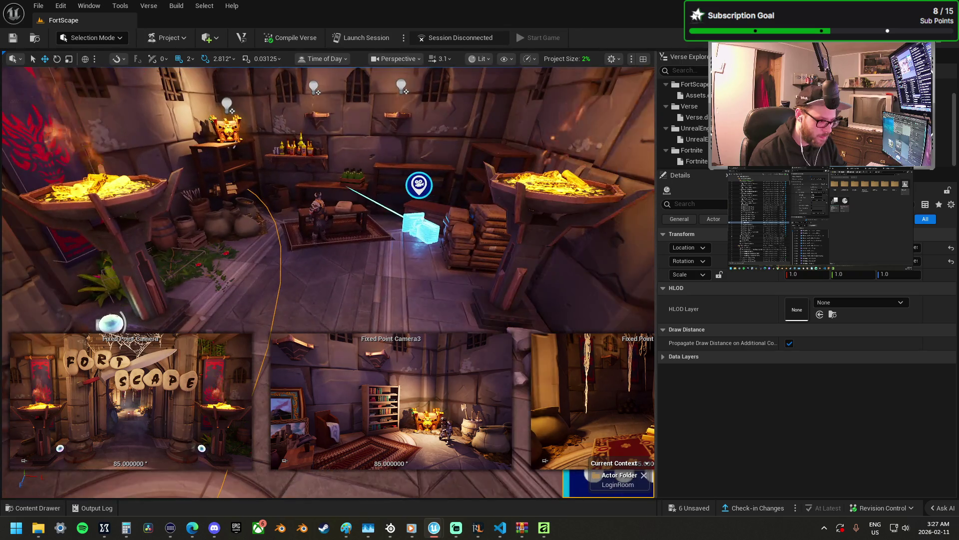
left_click(402, 222)
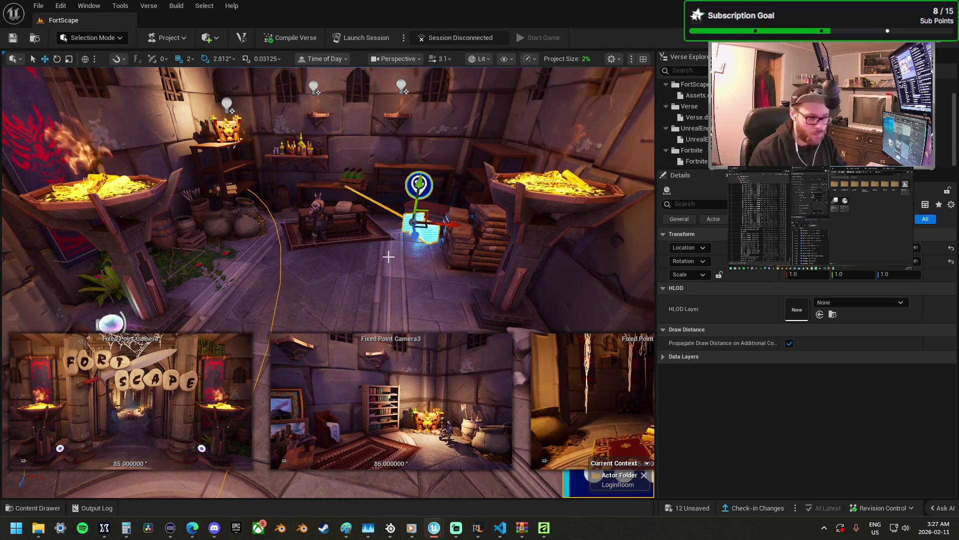
left_click(418, 222)
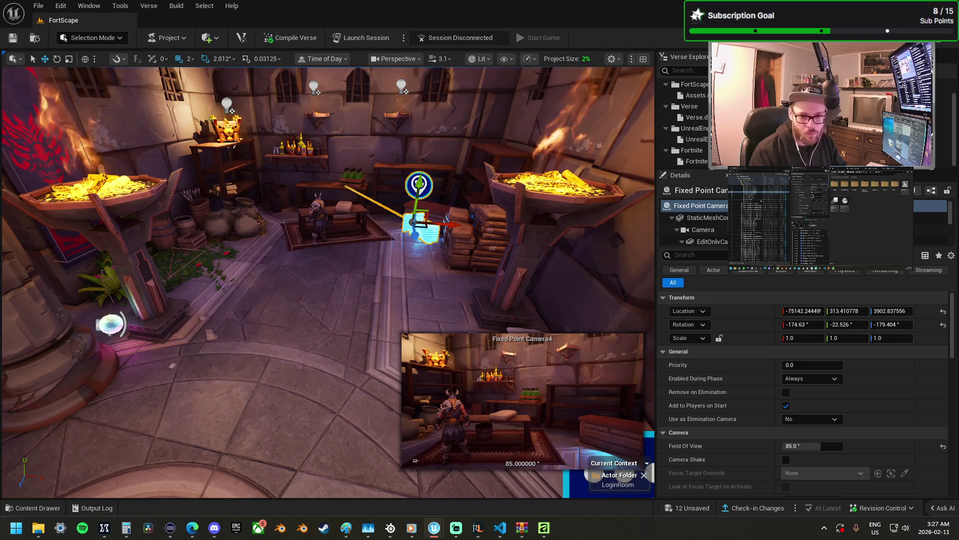
key("Escape")
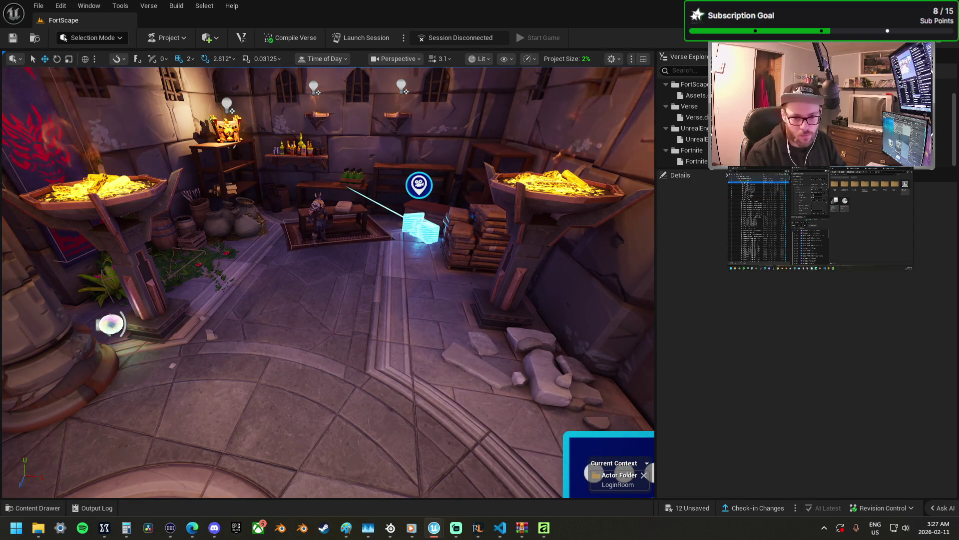
mouse_move(493, 299)
left_mouse_down()
mouse_move(449, 310)
mouse_move(435, 300)
left_mouse_up()
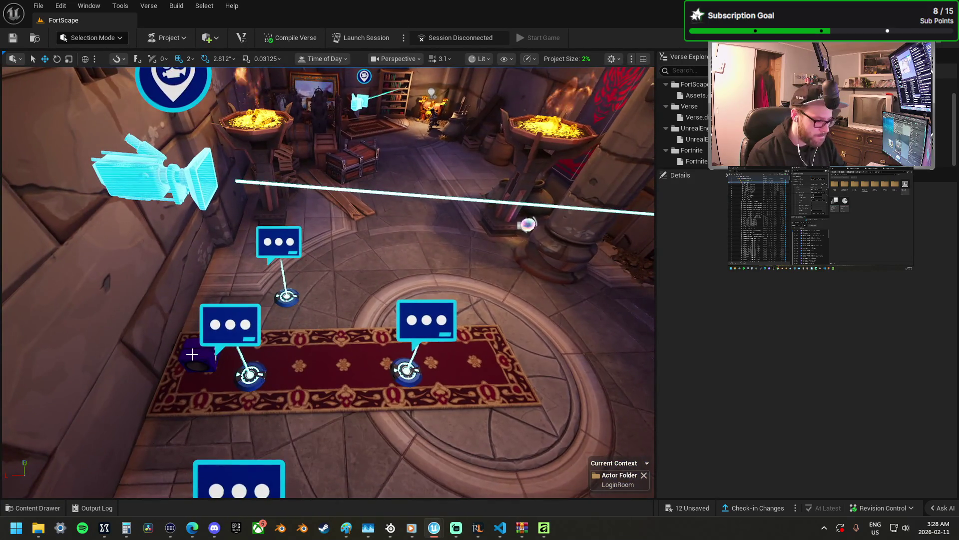
- Make the Audio Player's Play fire on Mutator Zone2's On Player Entering Zone event
left_click(200, 356)
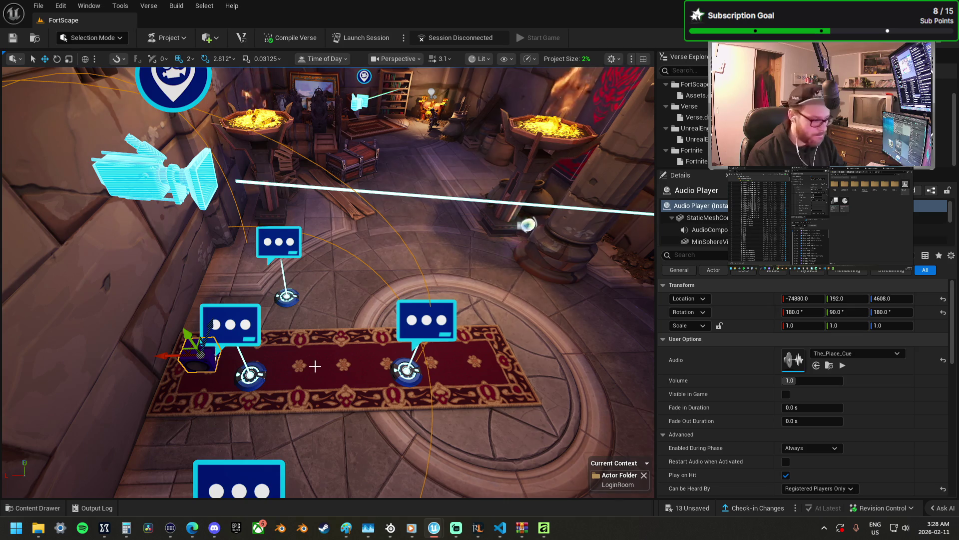
scroll(767, 358, "down", 10)
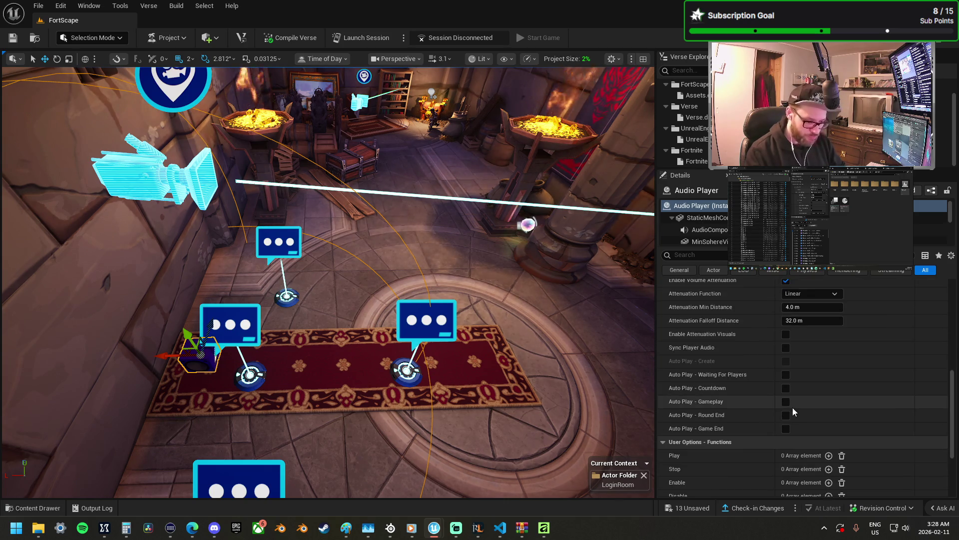
scroll(793, 408, "down", 3)
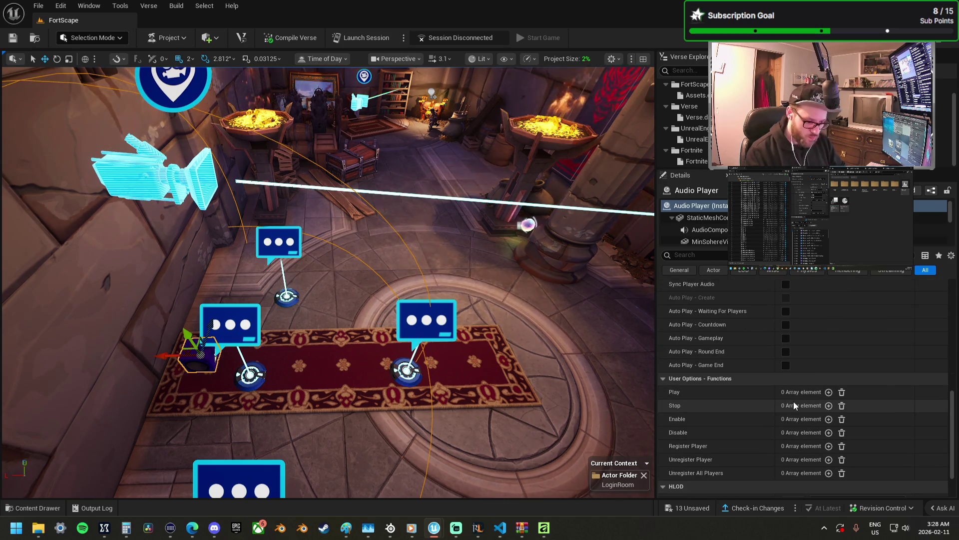
left_click(829, 392)
left_click(887, 405)
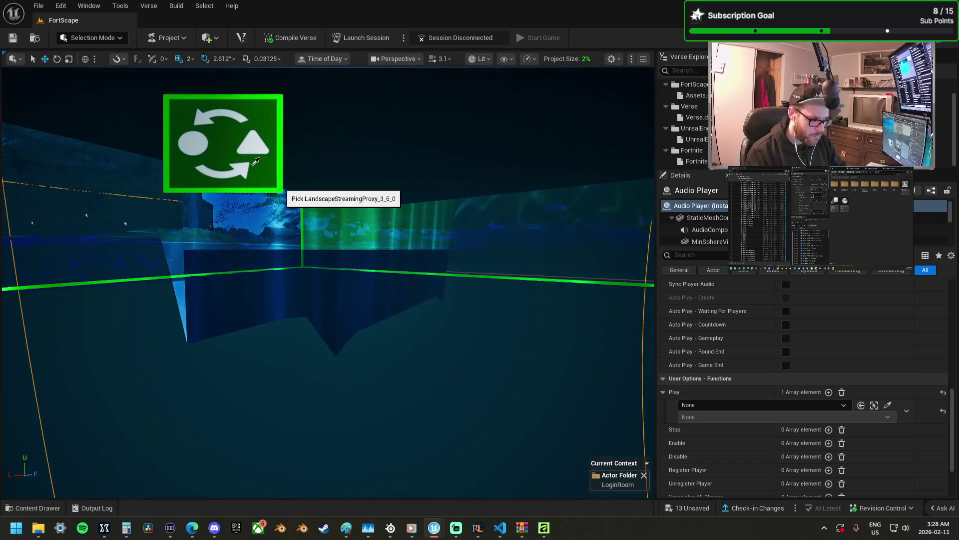
left_click(256, 160)
left_click(701, 416)
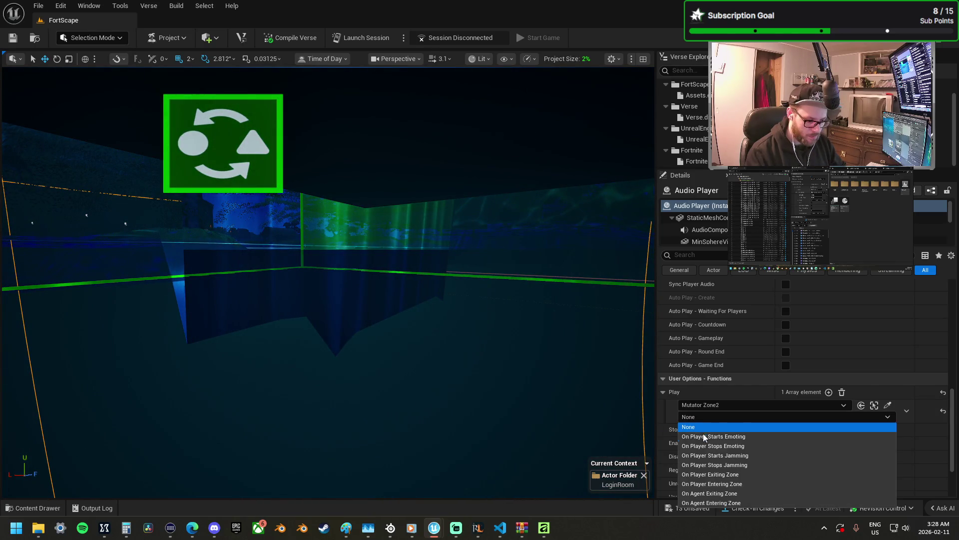
left_click(741, 486)
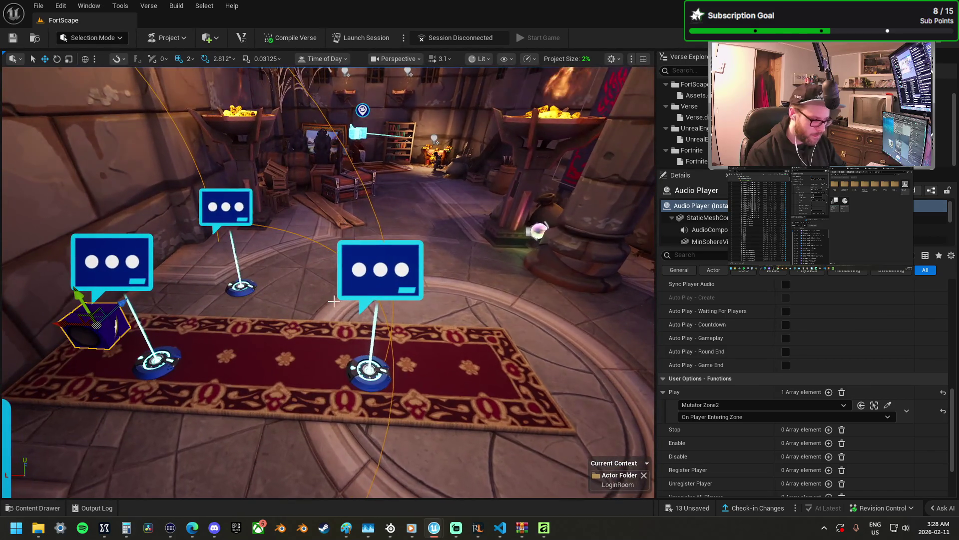
- Shift Menu_Ui_Main along the carpet and place a Timer Device beside the menu dialogs
left_click(134, 270)
left_click_drag(134, 270, 130, 272)
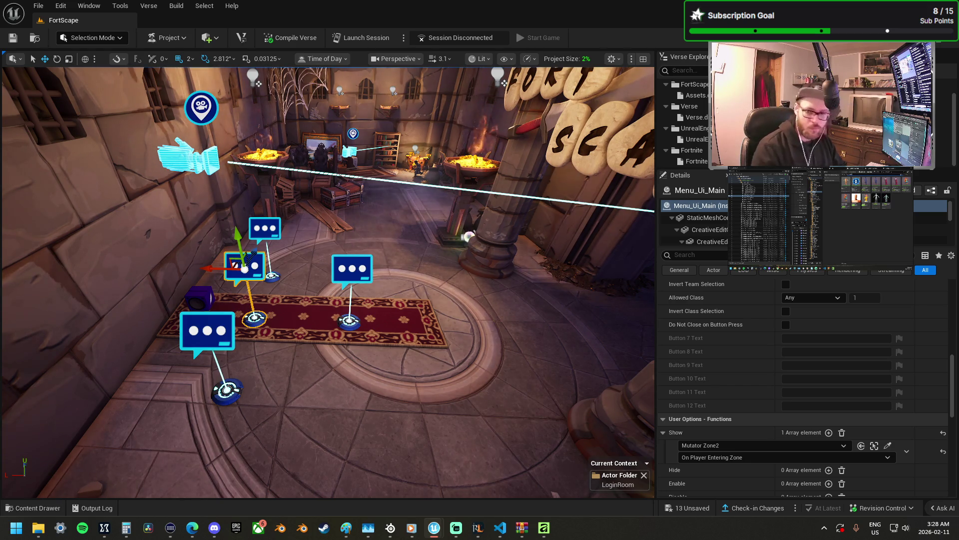
left_click_drag(652, 344, 293, 309)
mouse_move(260, 336)
left_mouse_down()
mouse_move(191, 313)
mouse_move(215, 290)
mouse_move(209, 277)
left_mouse_up()
- Set the Timer Device's duration to 4.0 seconds, displayed in seconds only
key("f")
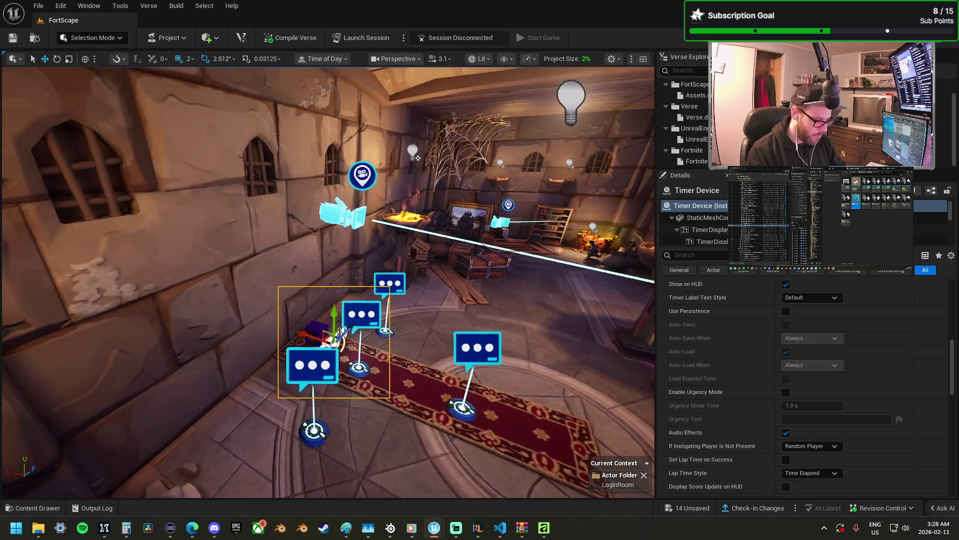
scroll(327, 282, "down", 5)
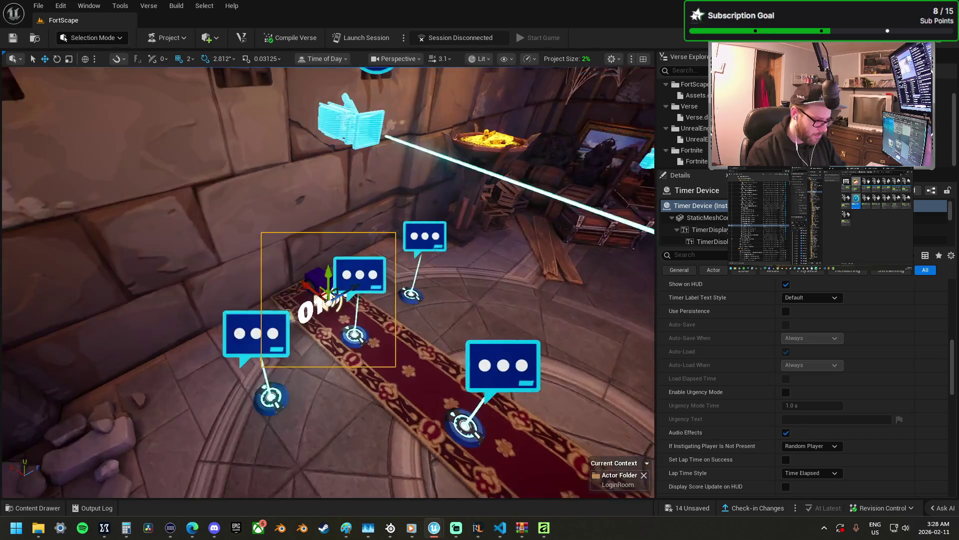
scroll(770, 383, "up", 5)
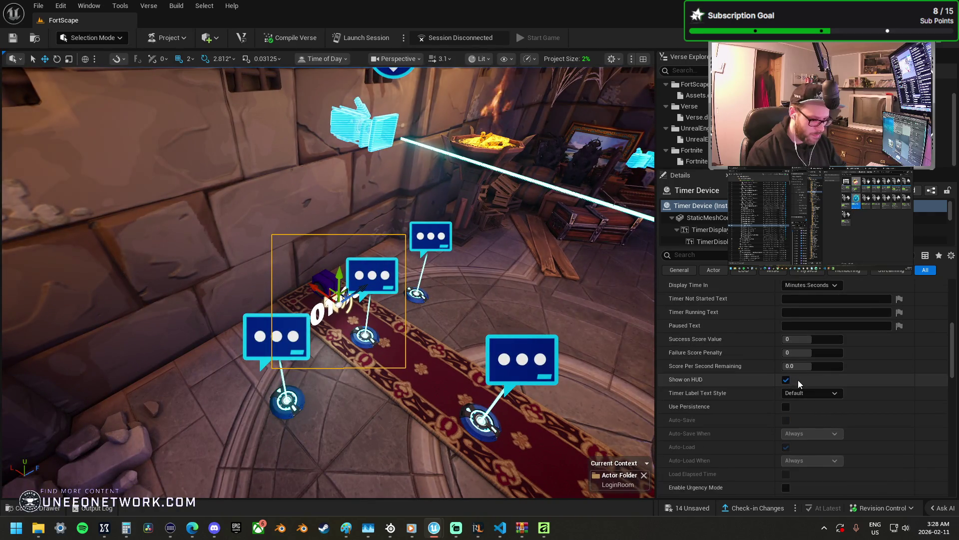
scroll(804, 383, "up", 5)
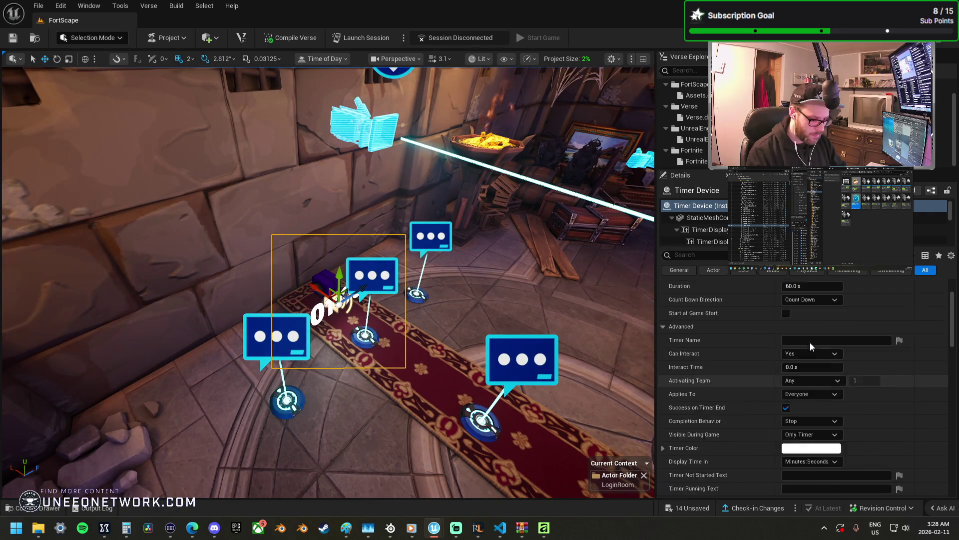
left_click(812, 334)
type("2")
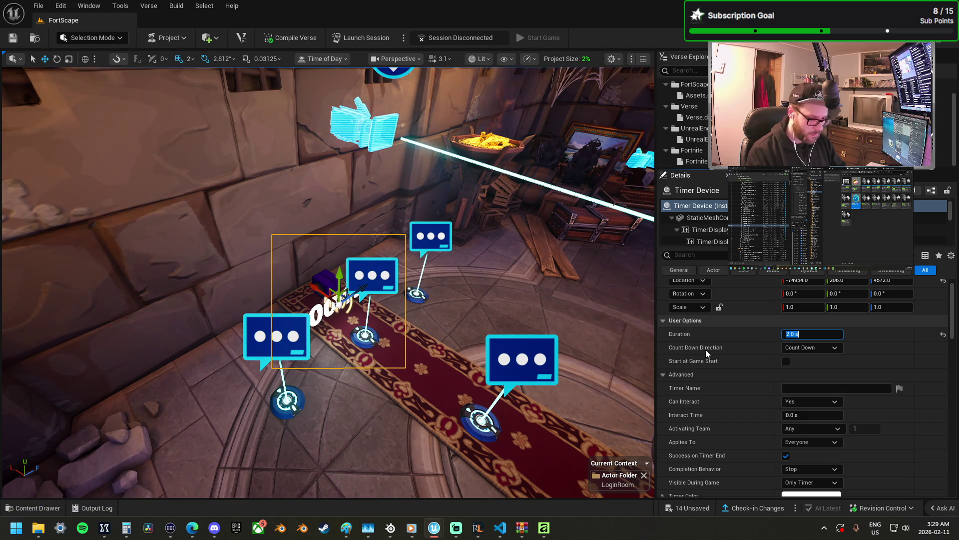
scroll(814, 395, "down", 2)
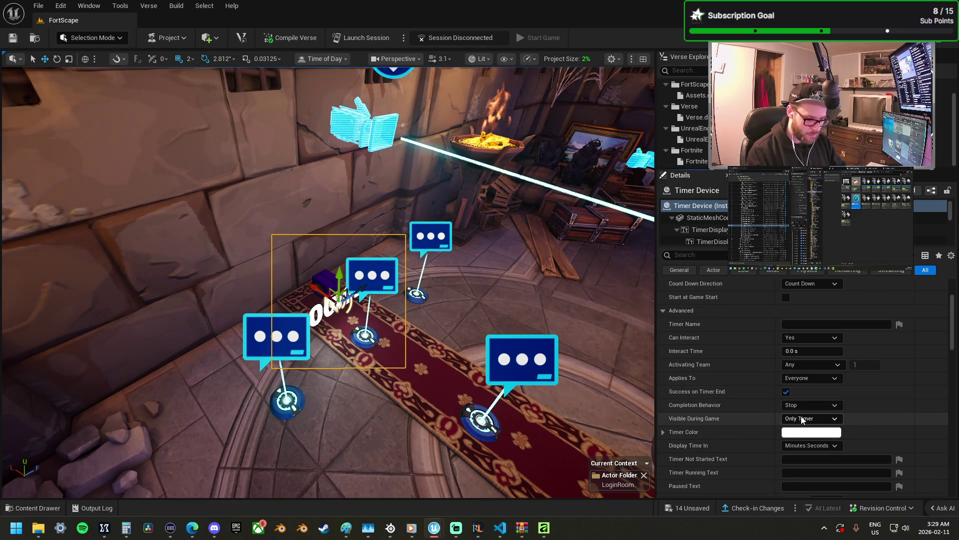
left_click(806, 445)
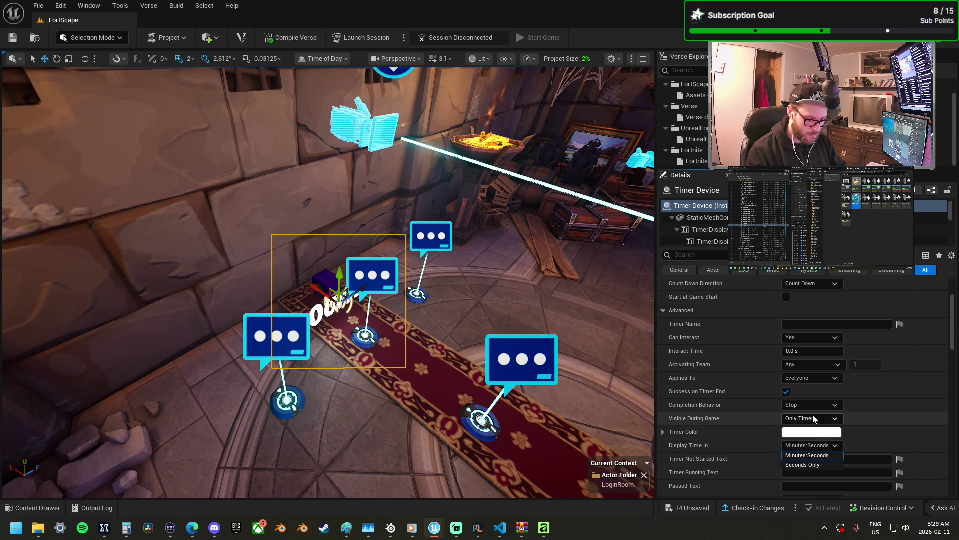
left_click(811, 465)
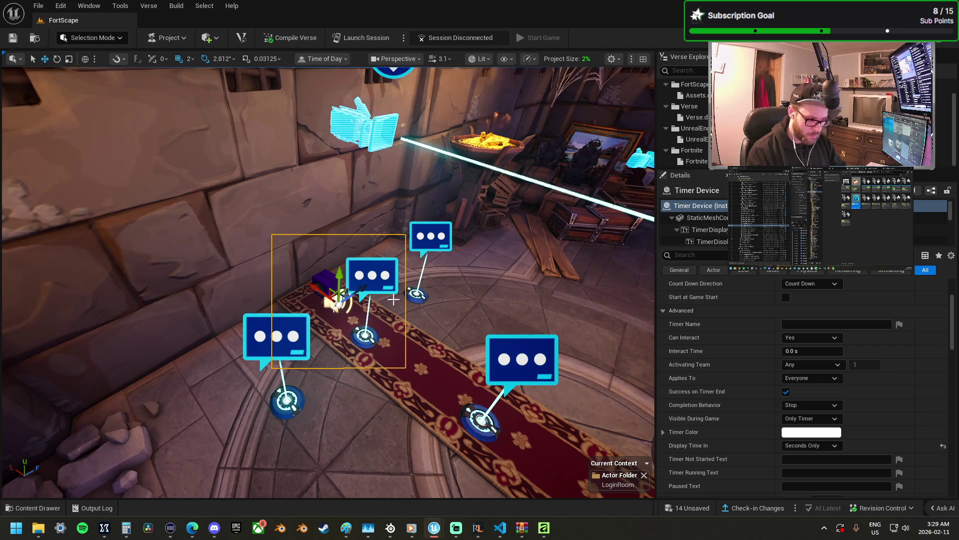
- Nudge the timer into position and Alt-drag copies onto the other dialog markers
key("f")
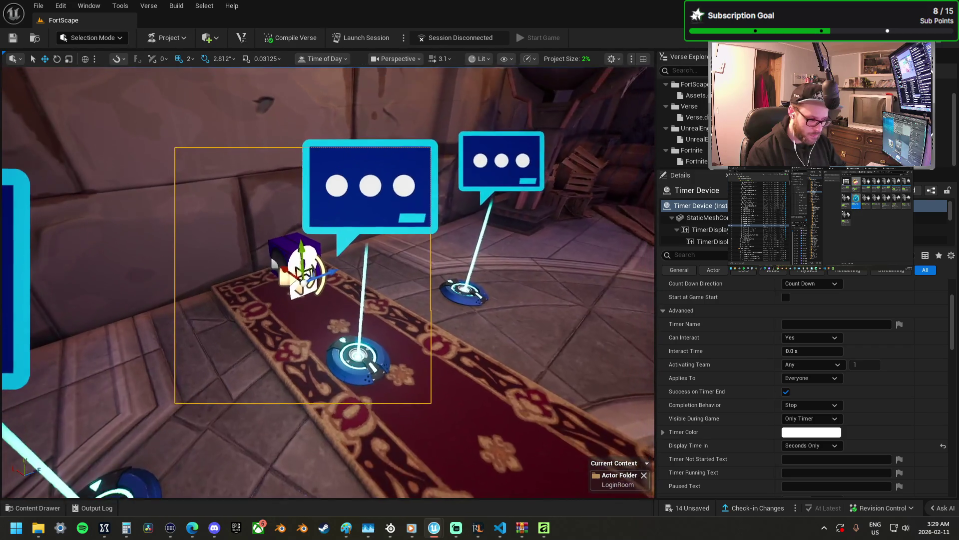
scroll(345, 287, "down", 5)
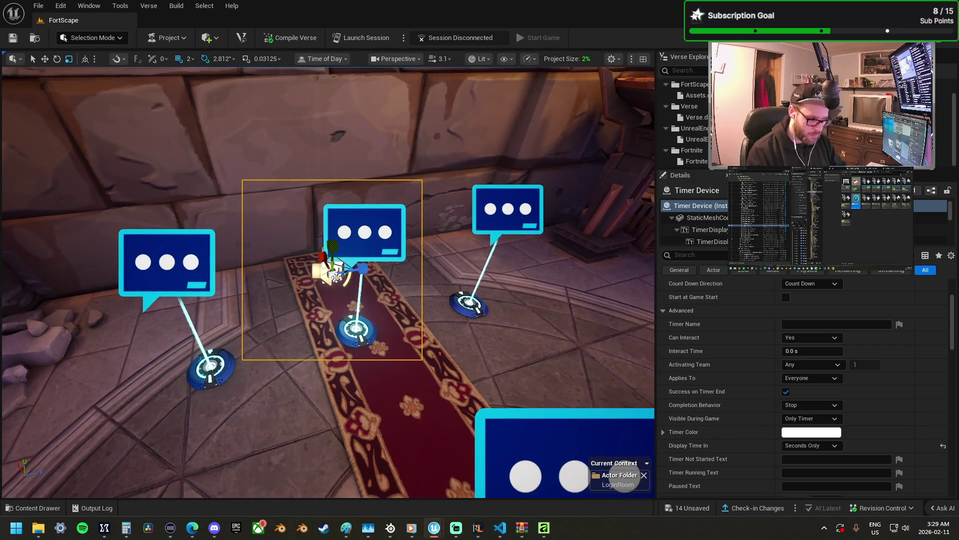
scroll(335, 277, "up", 3)
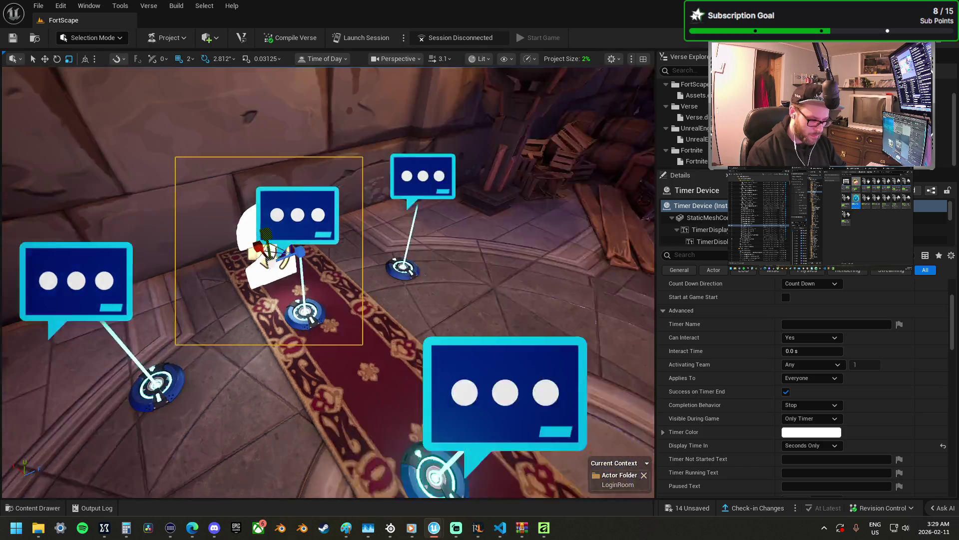
scroll(307, 286, "down", 3)
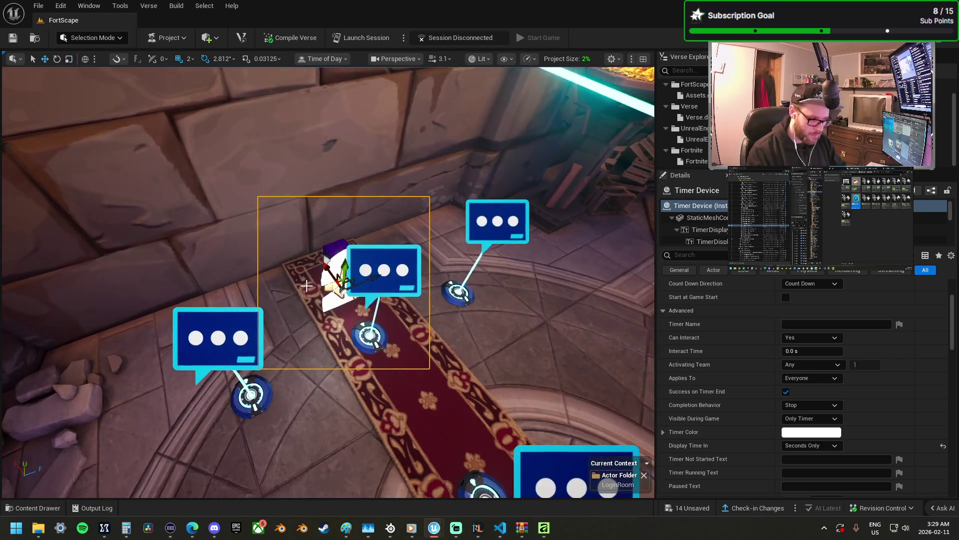
left_click_drag(329, 270, 321, 259)
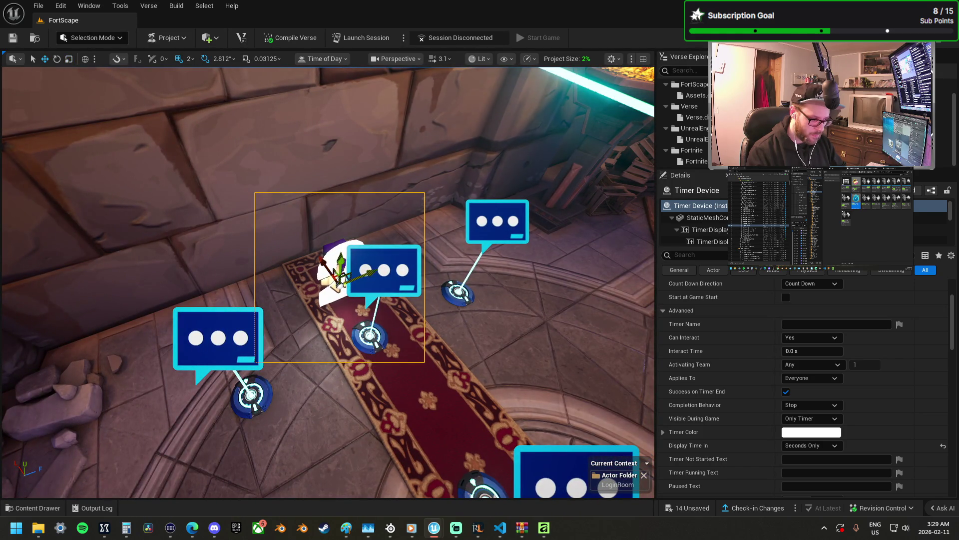
mouse_move(595, 467)
left_mouse_down()
mouse_move(549, 440)
mouse_move(474, 424)
left_mouse_up()
scroll(834, 377, "up", 2)
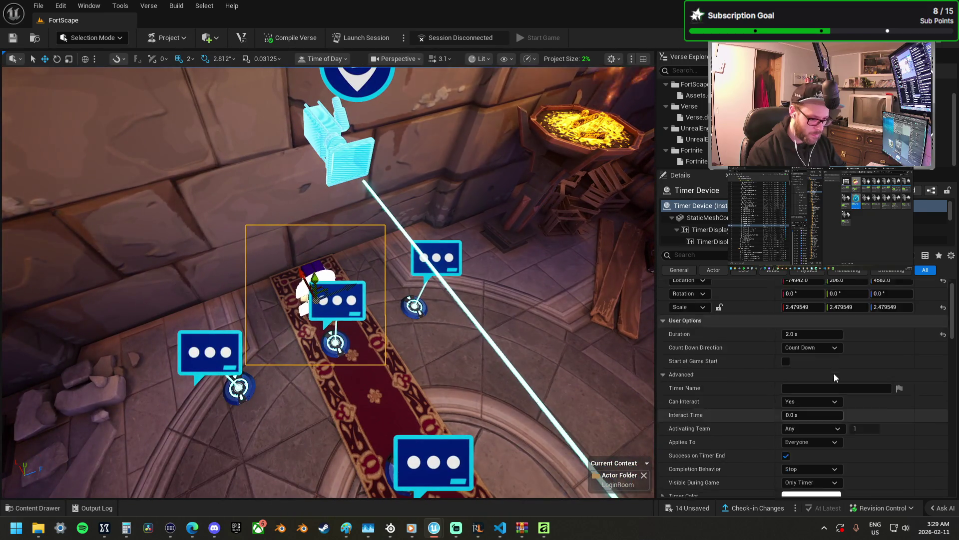
scroll(835, 375, "up", 1)
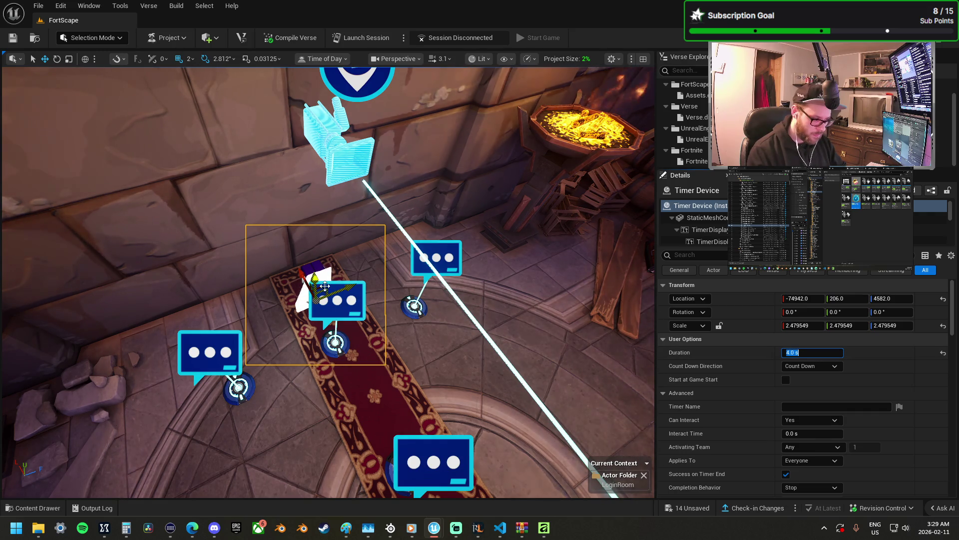
mouse_move(325, 285)
left_mouse_down()
mouse_move(428, 290)
mouse_move(288, 346)
mouse_move(360, 369)
left_mouse_up()
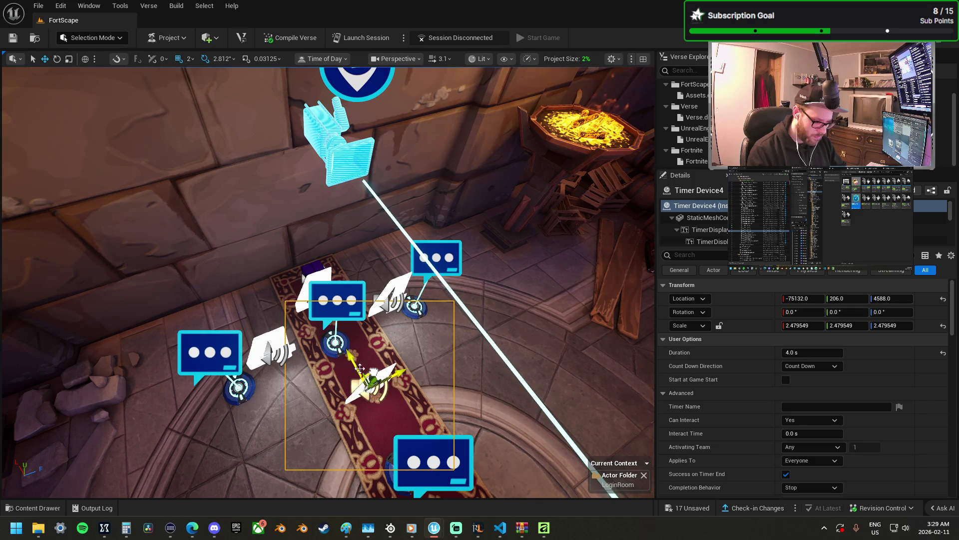
- Select all the timer copies, make them apply to Player, and make them non-interactive
key("f")
scroll(328, 282, "down", 3)
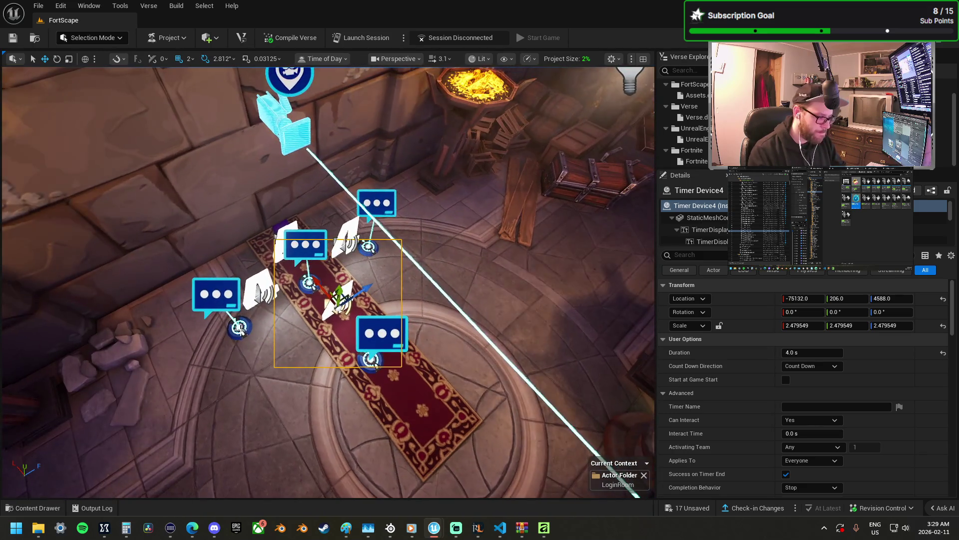
left_click(268, 283, "ctrl")
left_click(390, 242, "ctrl")
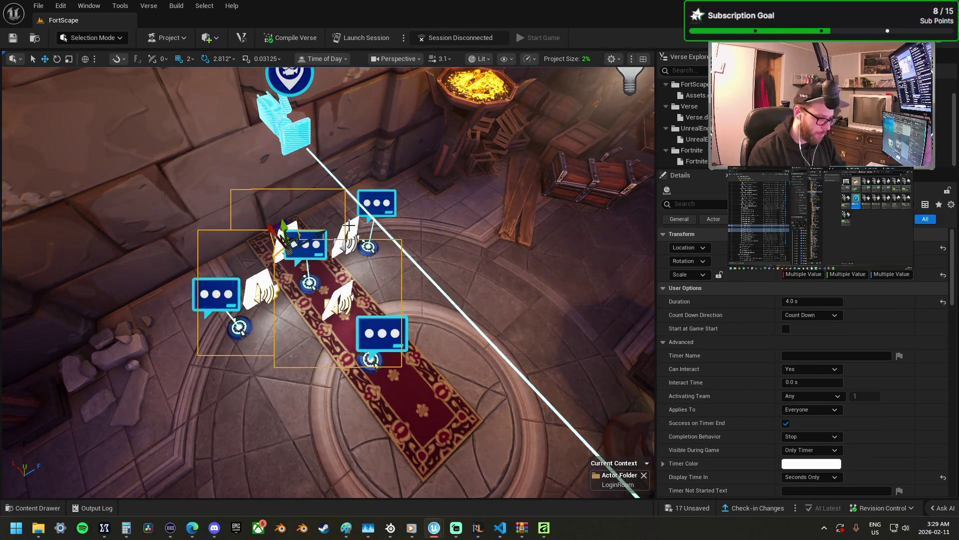
scroll(809, 365, "down", 1)
left_click(806, 393)
left_click(805, 402)
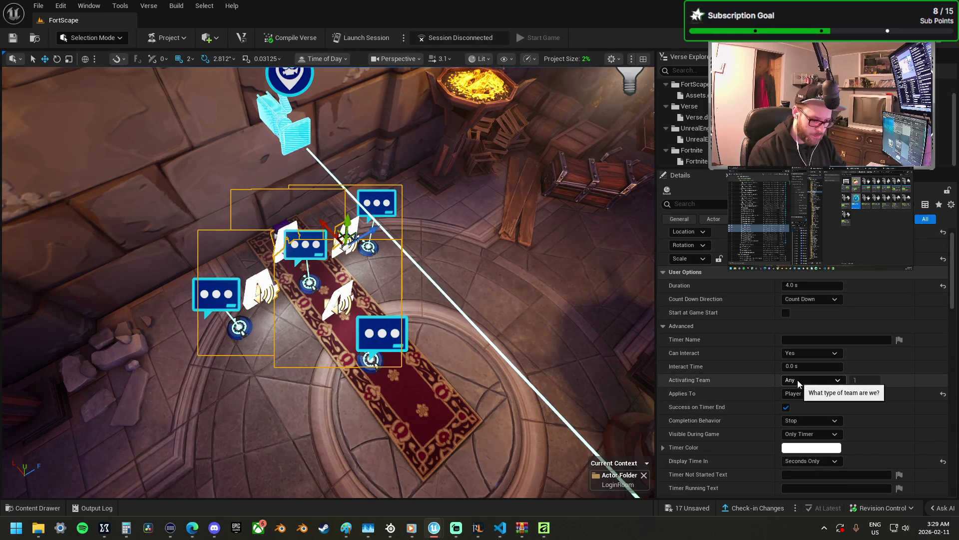
left_click(796, 353)
left_click(805, 377)
- Make the timers reset on completion, hidden during the game, and absent from the HUD
left_click(808, 422)
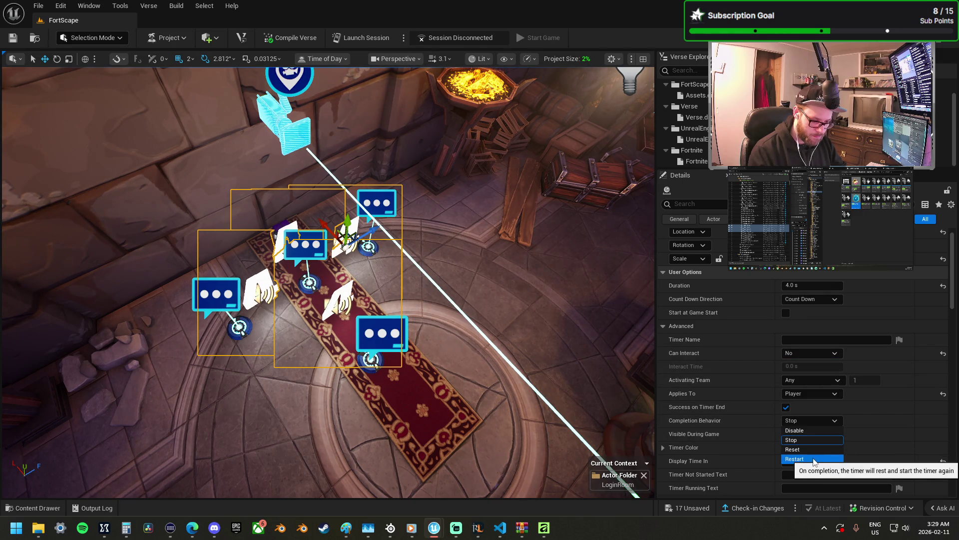
left_click(805, 450)
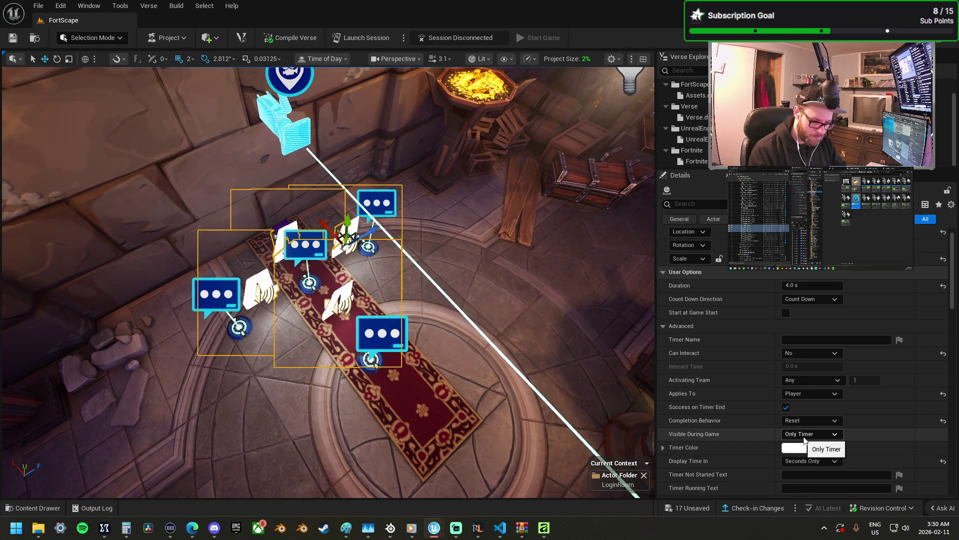
left_click(810, 443)
scroll(811, 457, "down", 4)
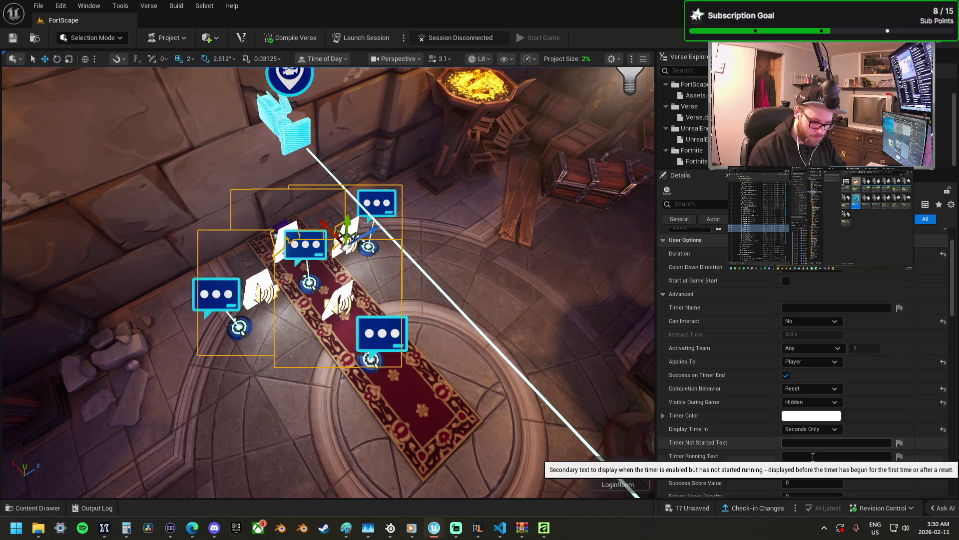
scroll(812, 454, "down", 2)
left_click(787, 413)
scroll(814, 452, "down", 5)
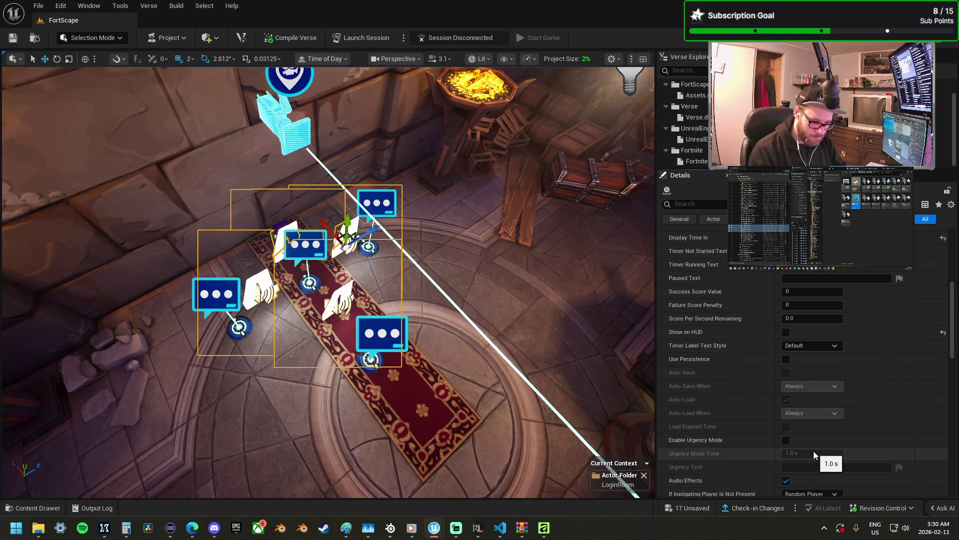
scroll(816, 446, "down", 10)
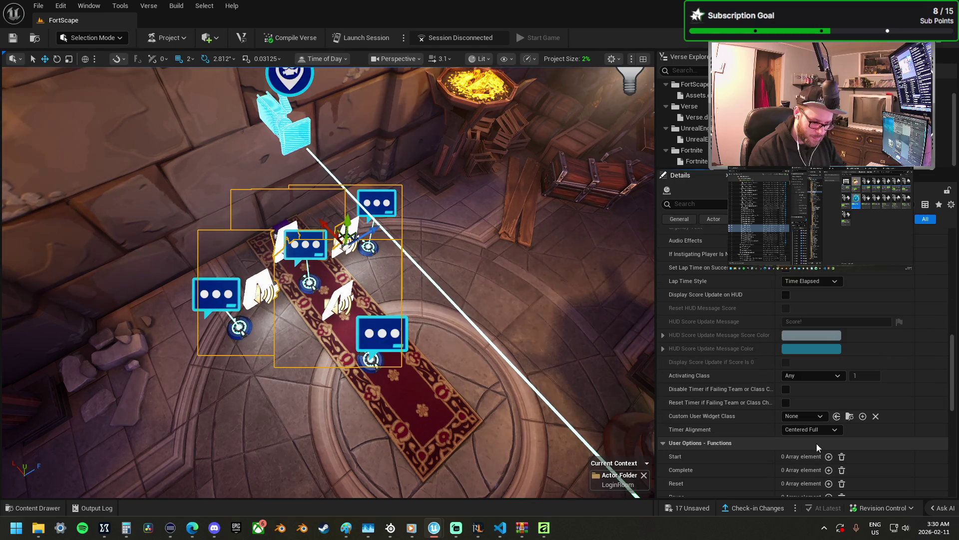
- Make the timer start when a player enters Mutator Zone2
mouse_move(507, 315)
left_mouse_down()
mouse_move(529, 299)
mouse_move(514, 280)
left_mouse_up()
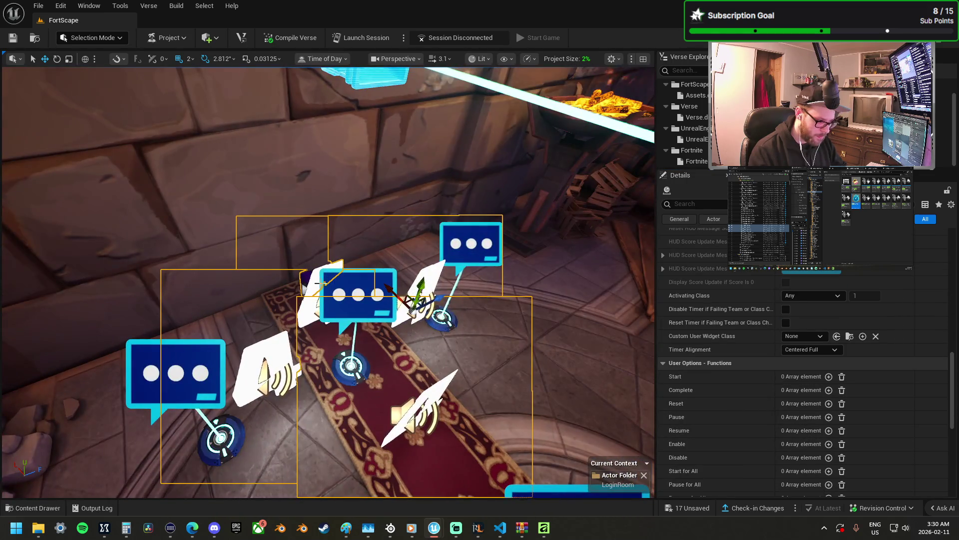
left_click(358, 295)
scroll(722, 412, "up", 3)
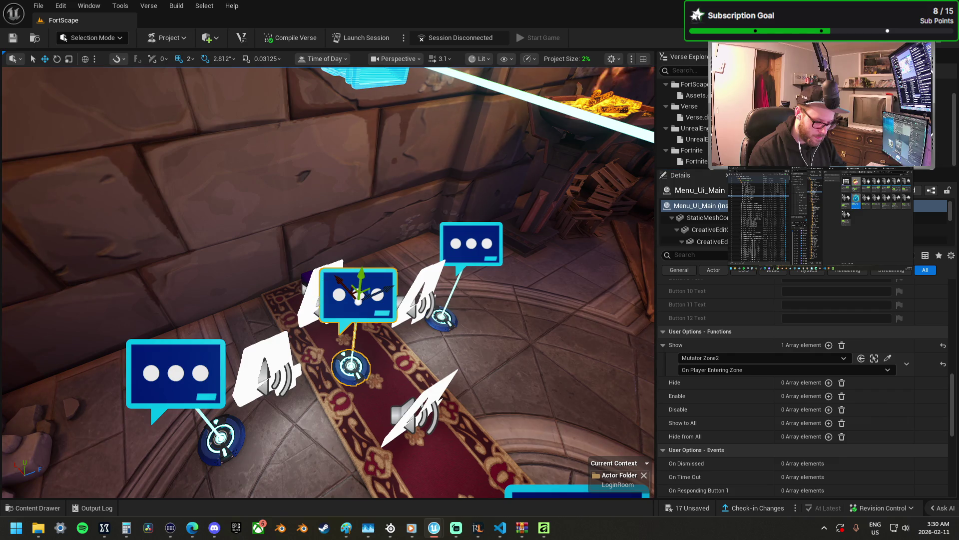
left_click(320, 297)
scroll(733, 424, "down", 5)
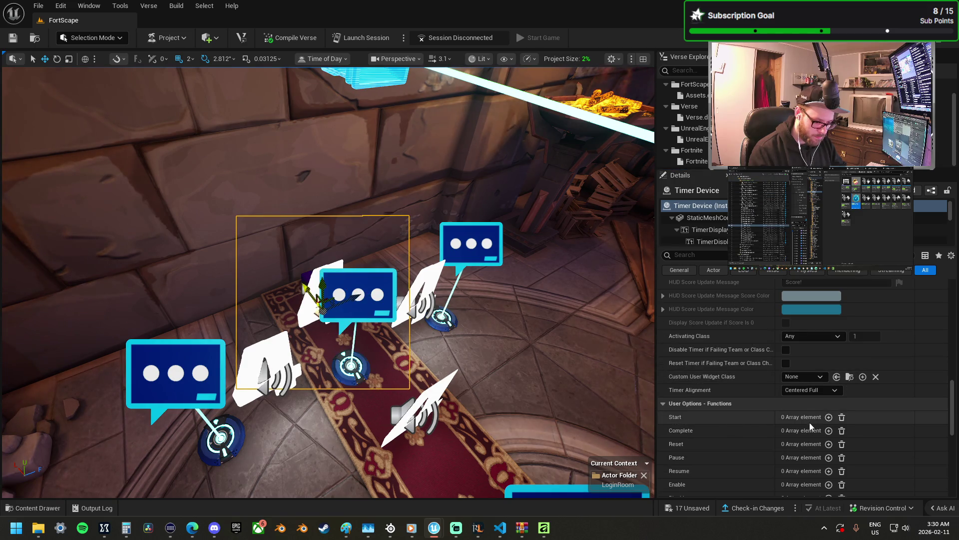
left_click(829, 417)
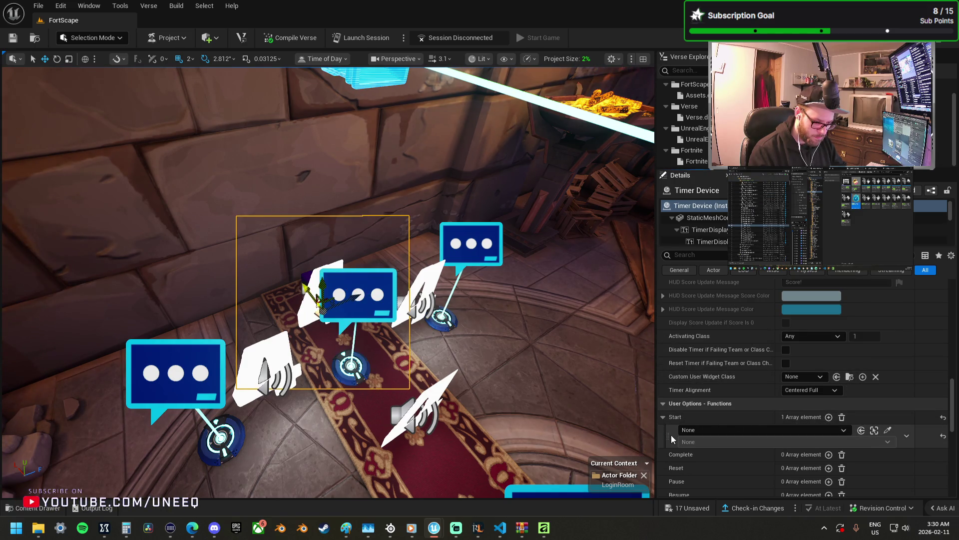
- Rebind Menu_Ui_Main's Show function to the Timer Device's On Success event
left_click(357, 300)
scroll(730, 382, "up", 3)
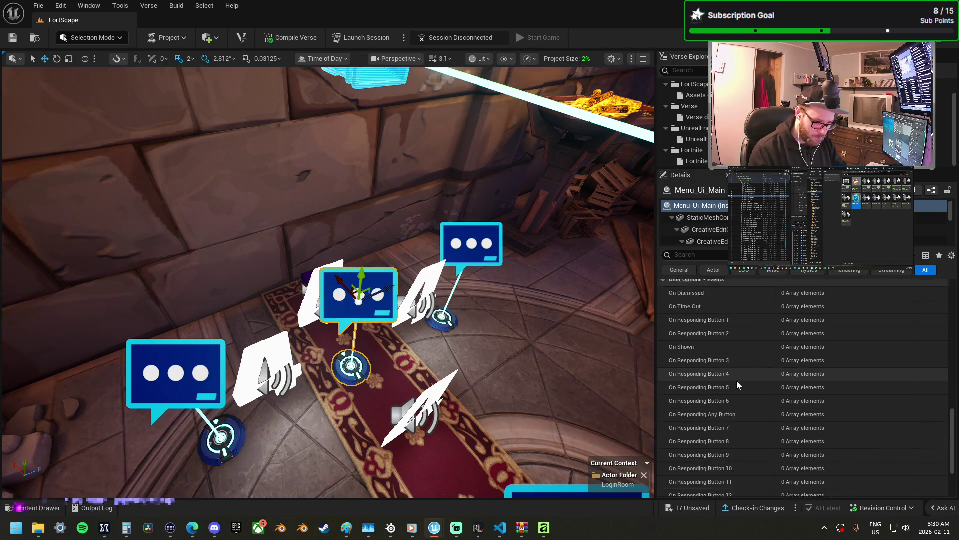
scroll(759, 390, "up", 2)
left_click(888, 348)
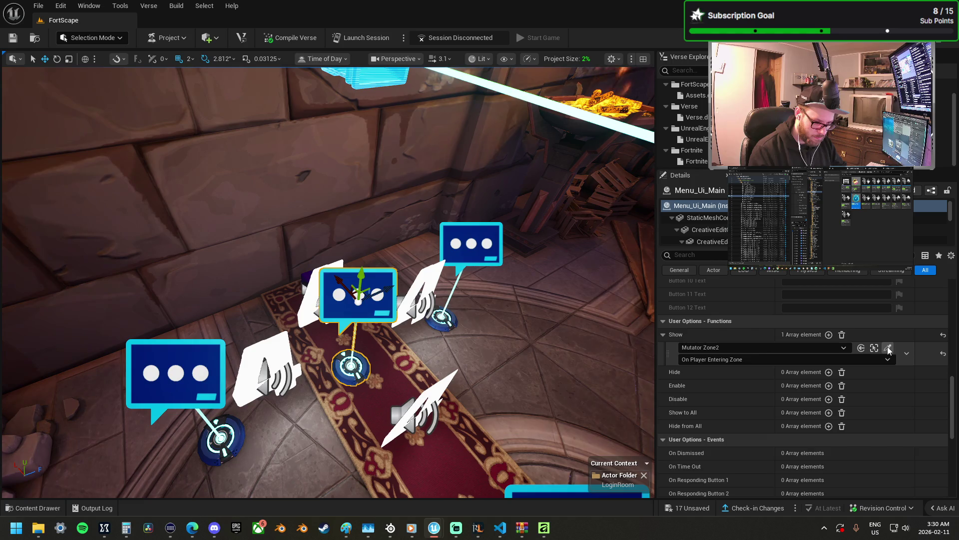
left_click(709, 359)
left_click(724, 380)
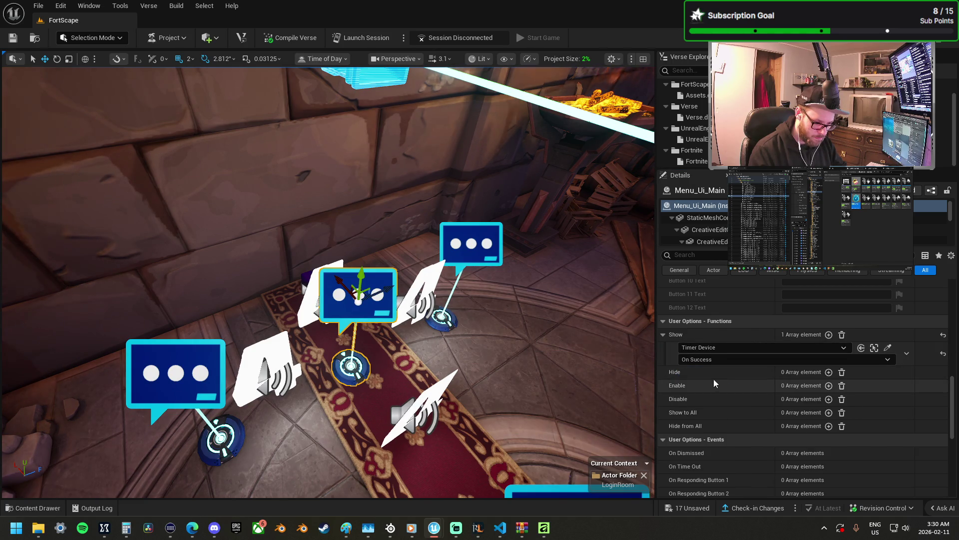
left_click(351, 368)
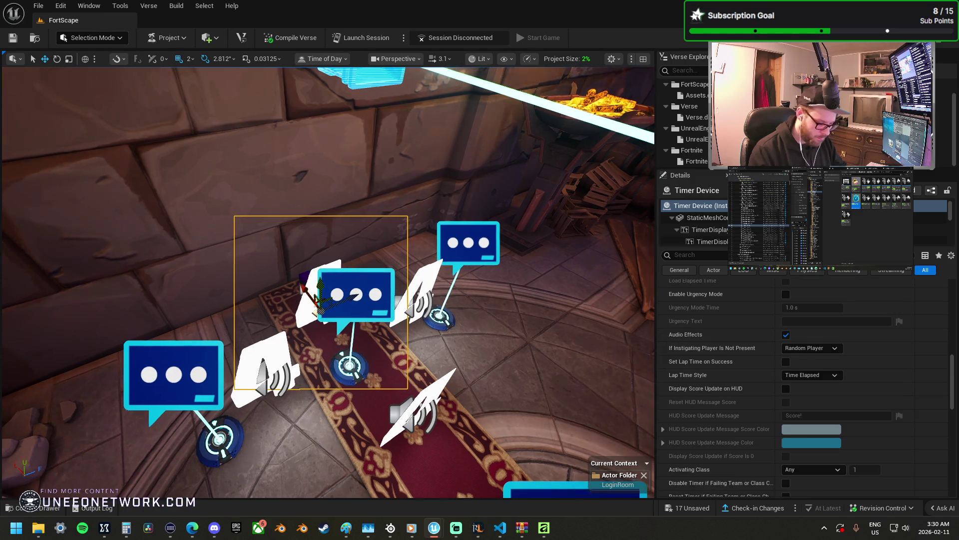
left_click_drag(460, 323, 460, 324)
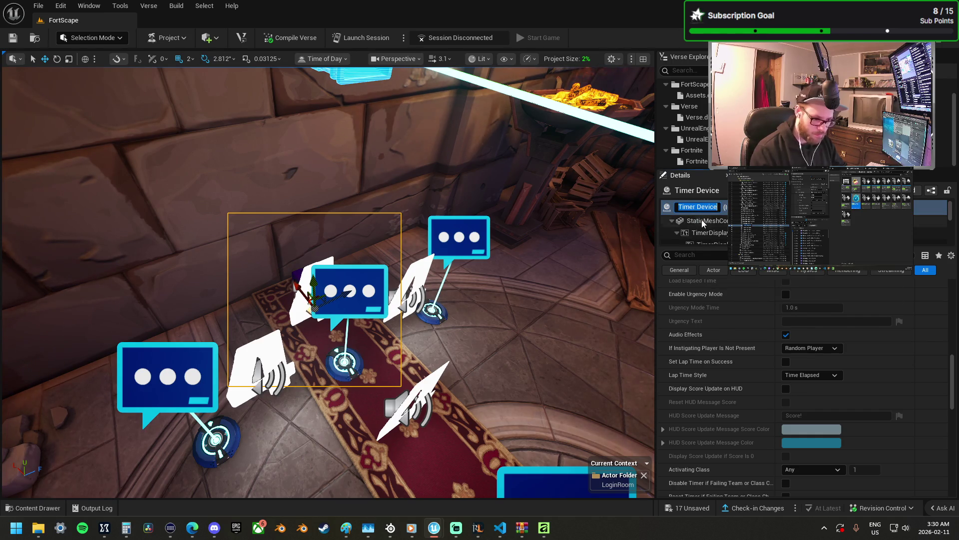
- Confirm the Timer_Spawn name and rename the neighbouring timer starting with Timer_Options_T
mouse_move(702, 221)
type("Timer_Spawn")
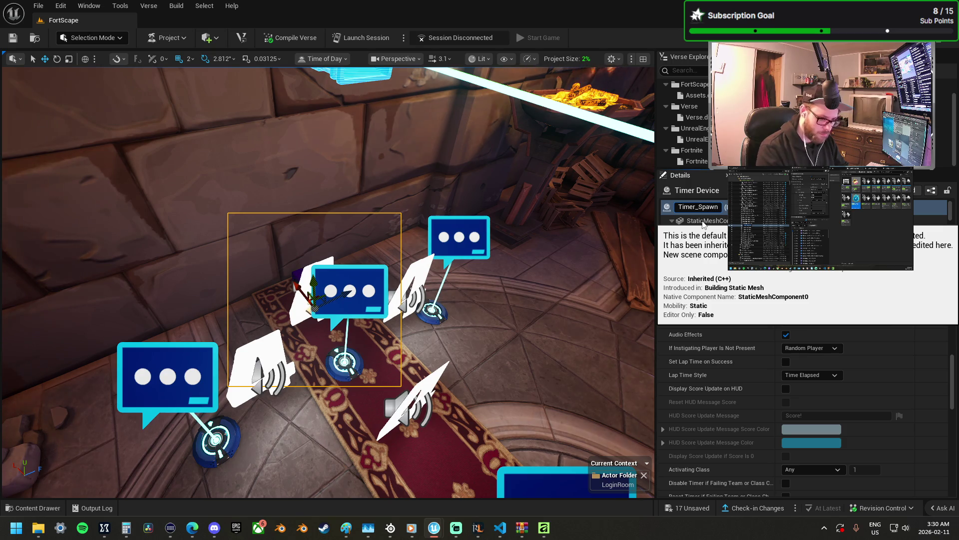
key("Return")
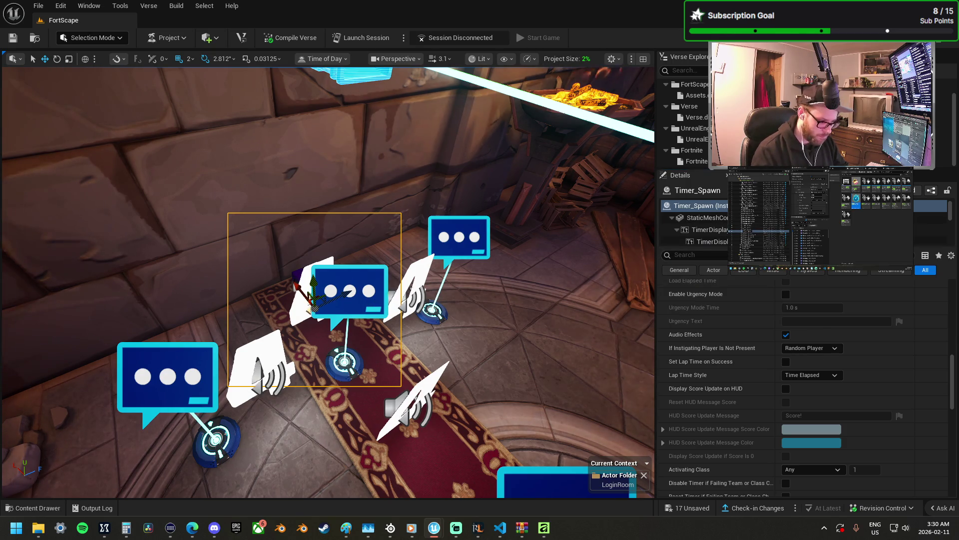
left_click(414, 292)
scroll(444, 307, "up", 3)
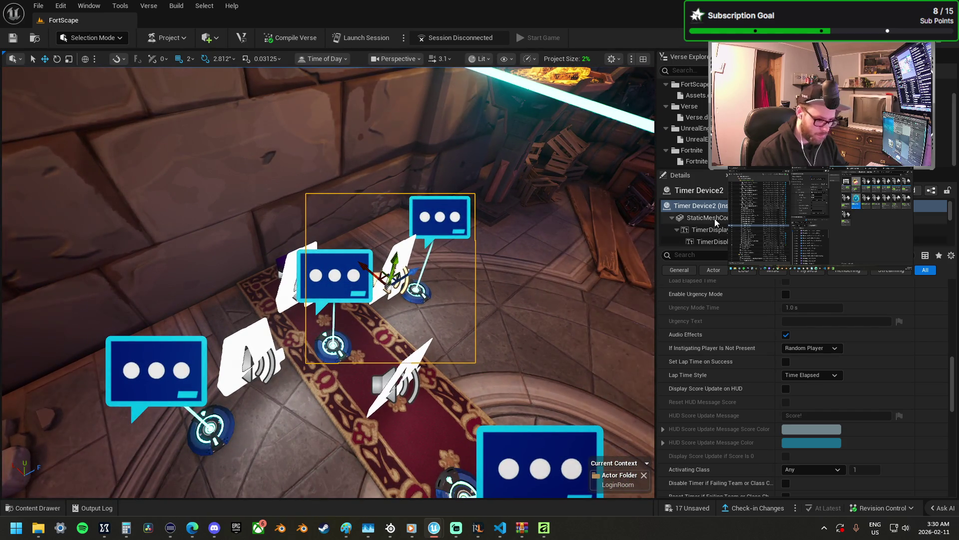
double_click(705, 207)
type("Ti")
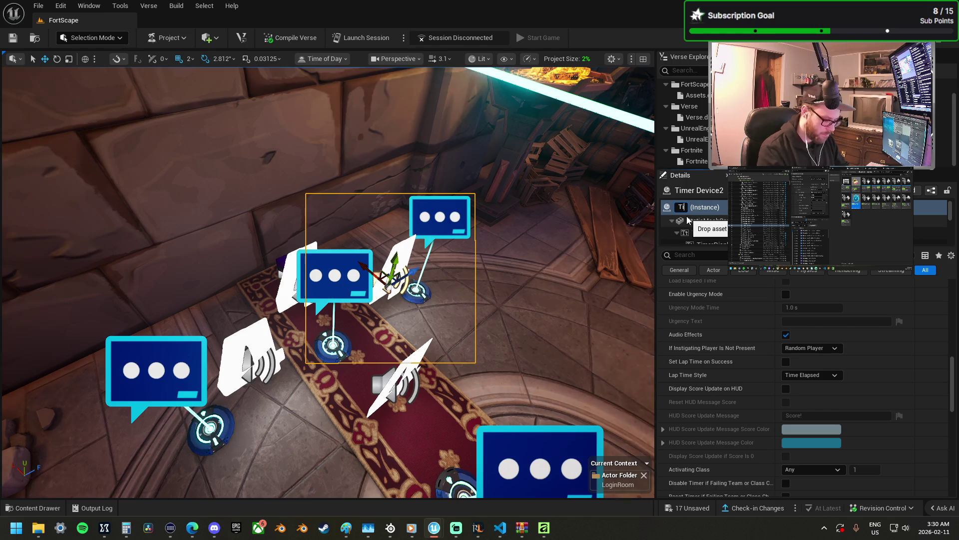
type("mer_Options_T")
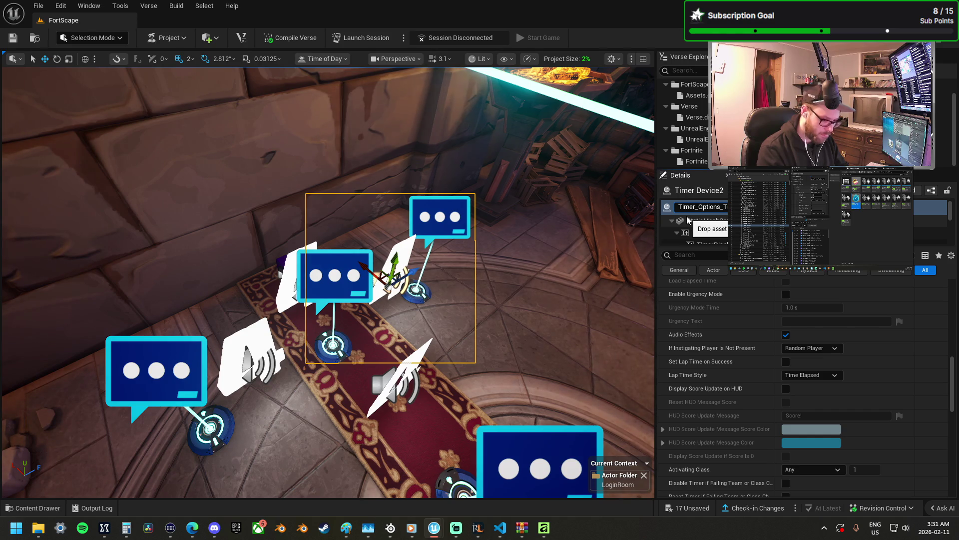
key("ctrl+a")
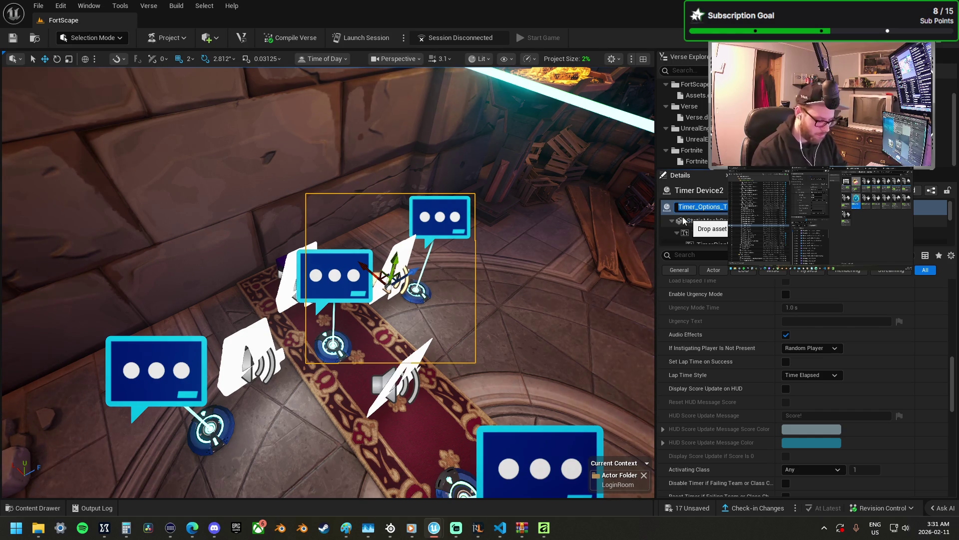
- Rename two more timers, giving Timer Device3 the name Timer_Shop_Trans
left_click(413, 358)
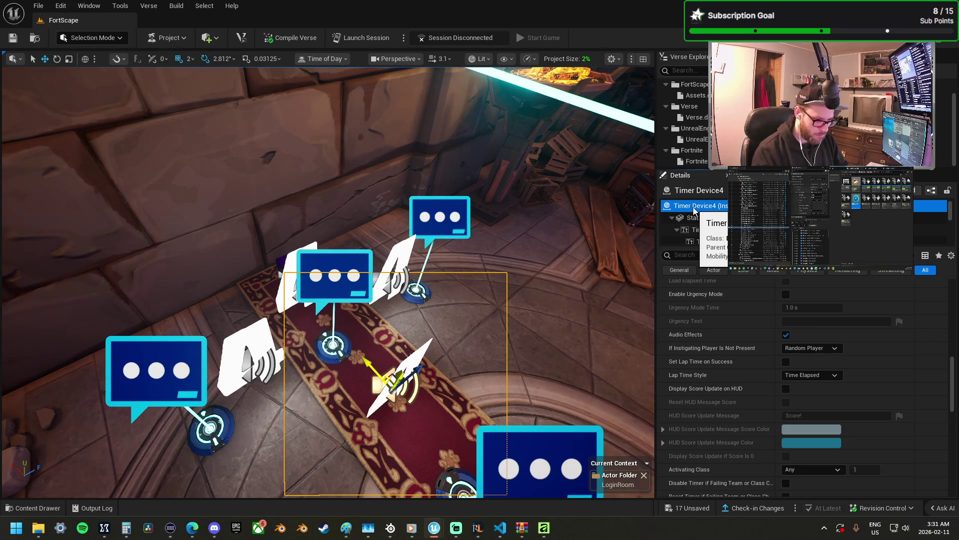
left_click(700, 206)
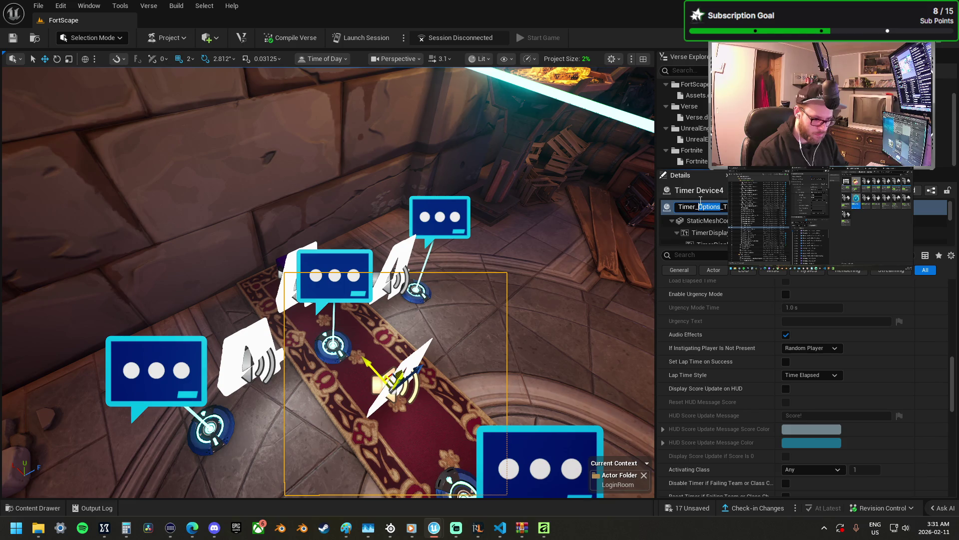
type("Character")
left_click(275, 321)
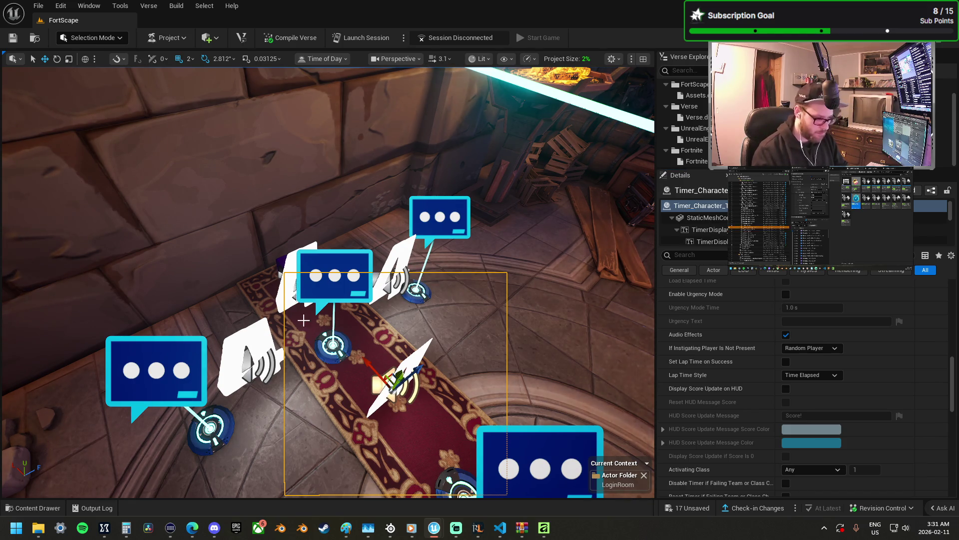
left_click(710, 207)
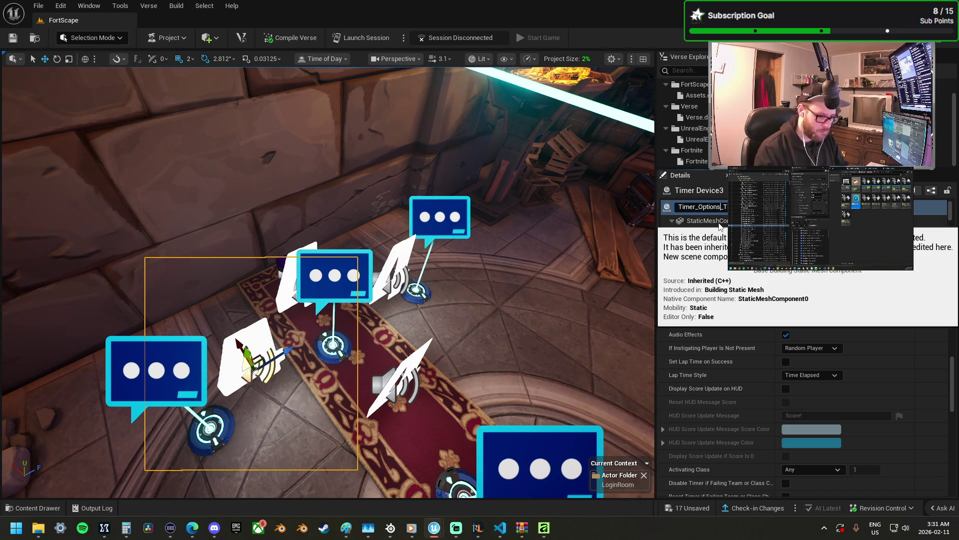
key("BackSpace")
key("BackSpace")
key("BackSpace")
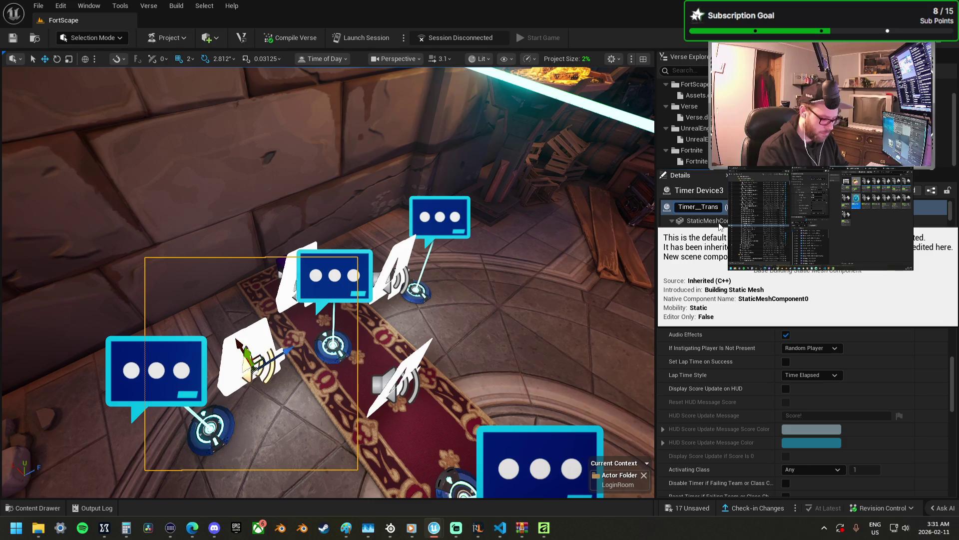
type("op")
key("Return")
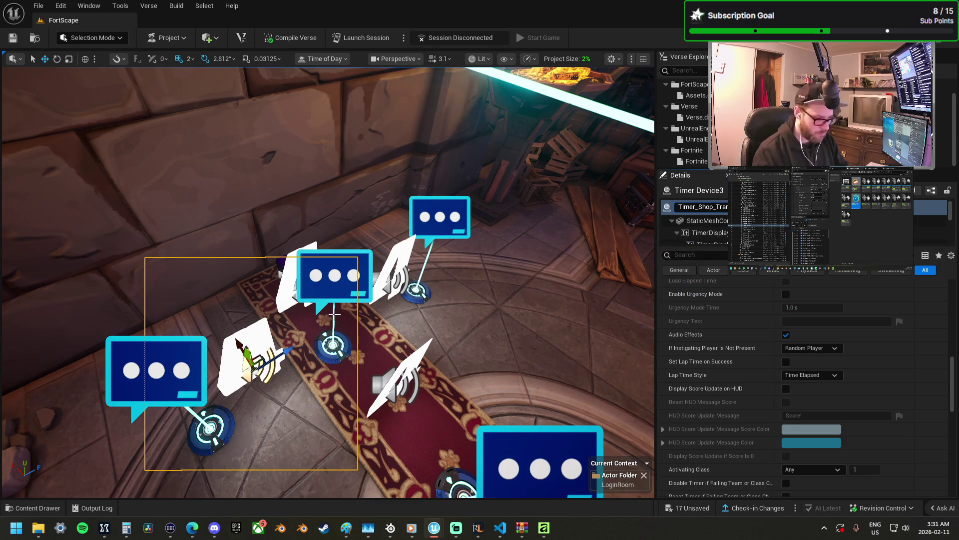
- Reselect Timer_Spawn and keep its name unchanged
left_click(284, 262)
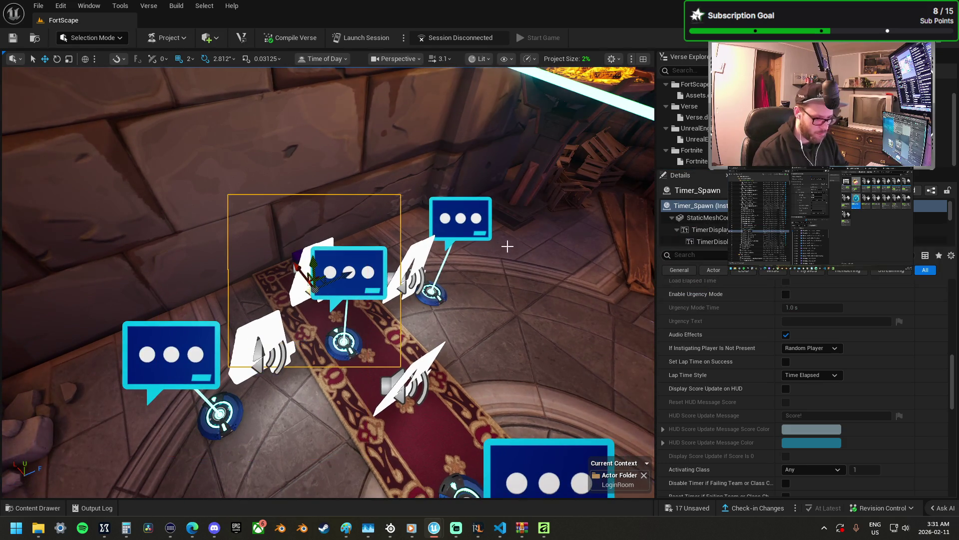
left_click(710, 207)
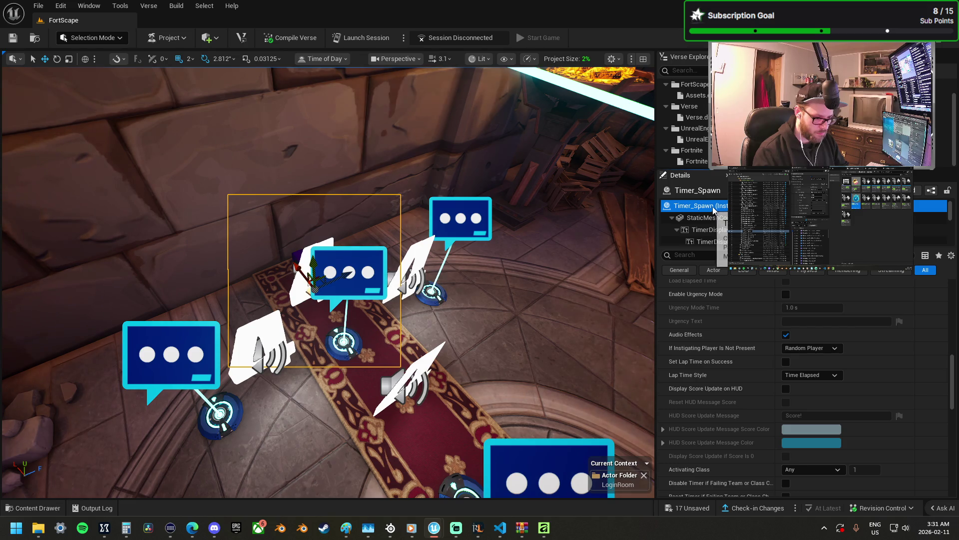
left_click(713, 206)
key("Return")
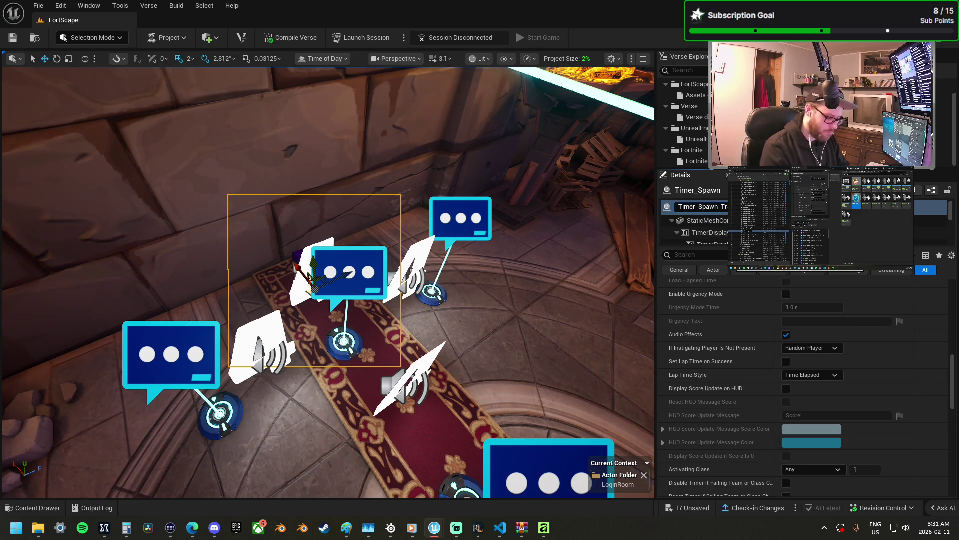
left_click_drag(465, 333, 465, 333)
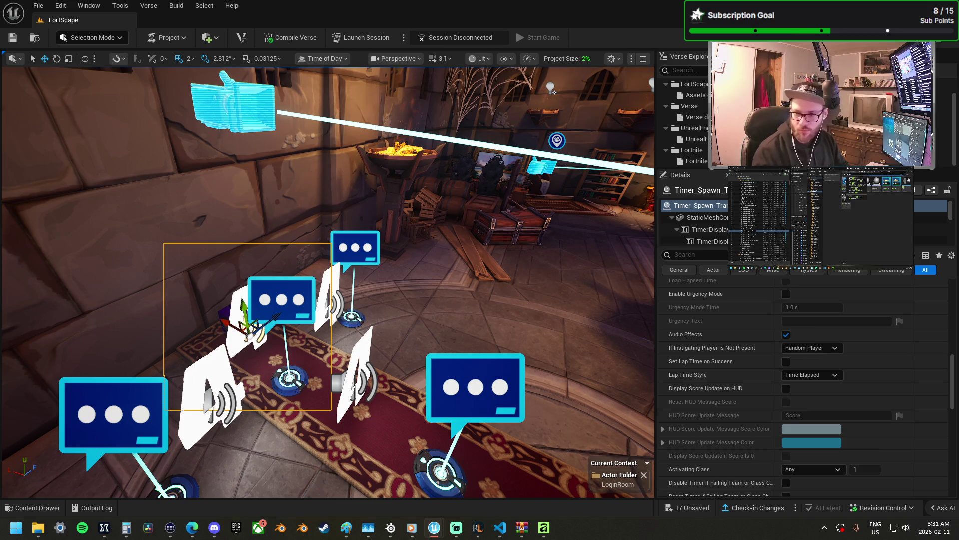
- Place a Cinematic Sequence device by the rug, lift it slightly, and name it Fade_In_Seq
mouse_move(573, 318)
left_mouse_down()
mouse_move(433, 316)
mouse_move(399, 330)
left_mouse_up()
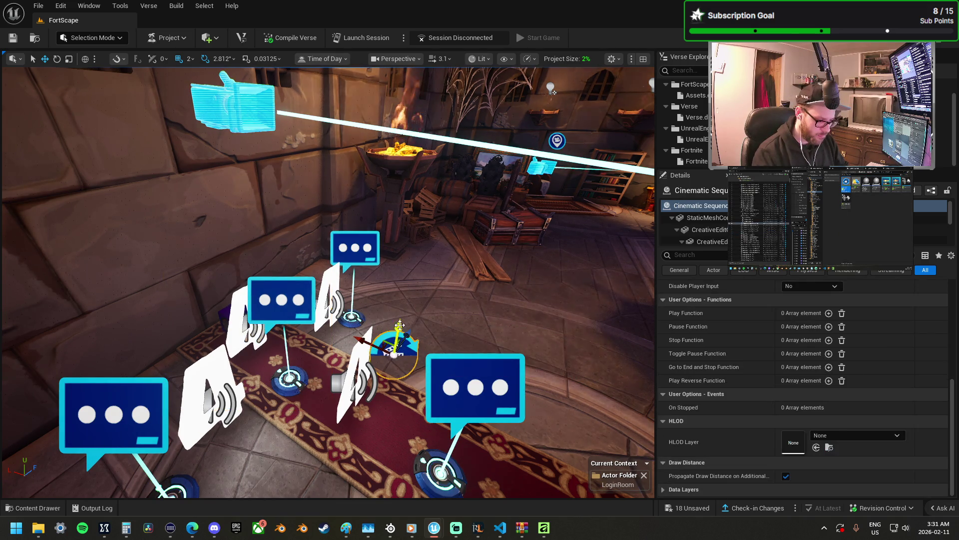
left_click_drag(402, 277, 404, 258)
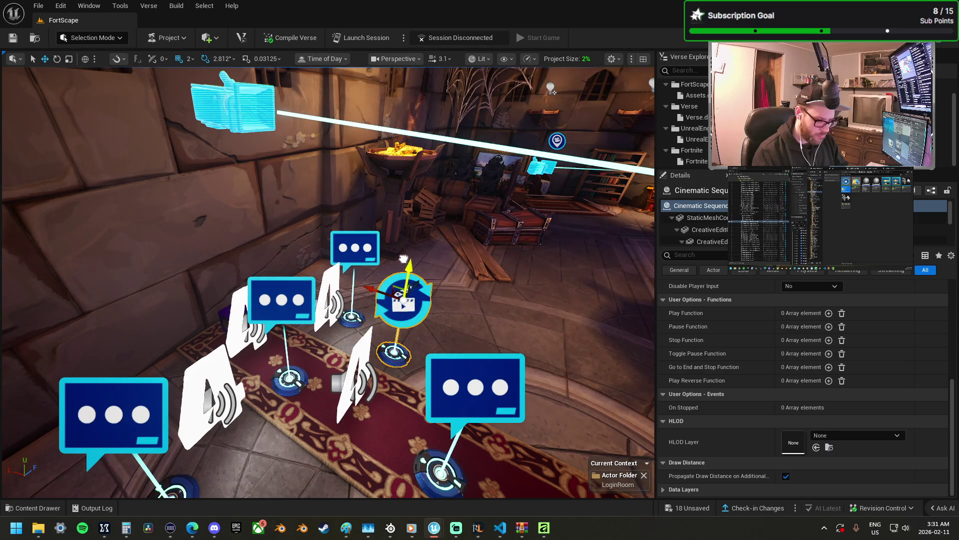
double_click(685, 206)
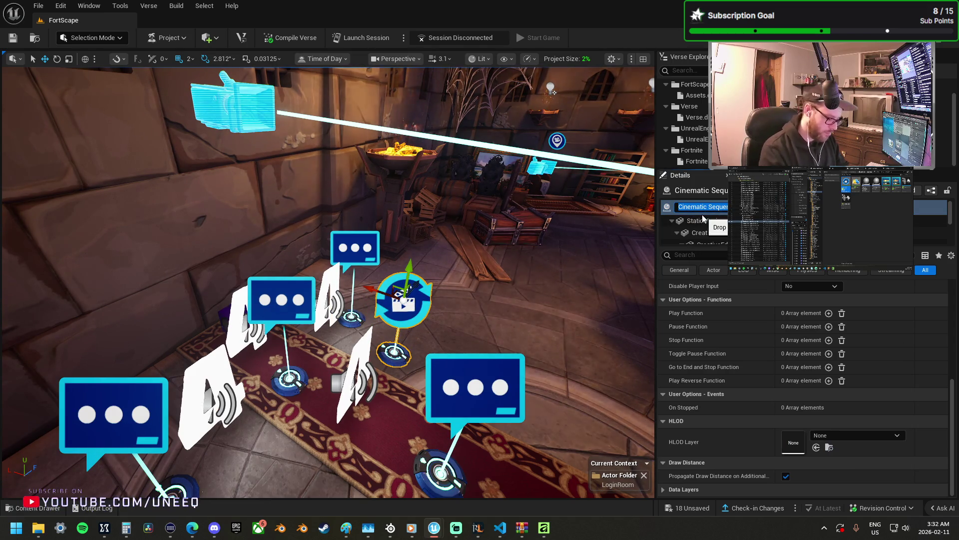
type("Fade")
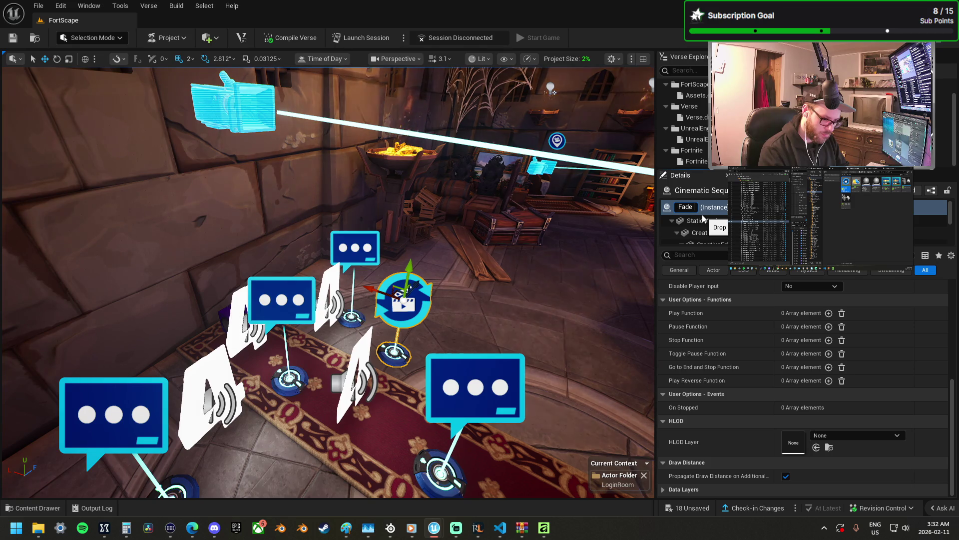
key("BackSpace")
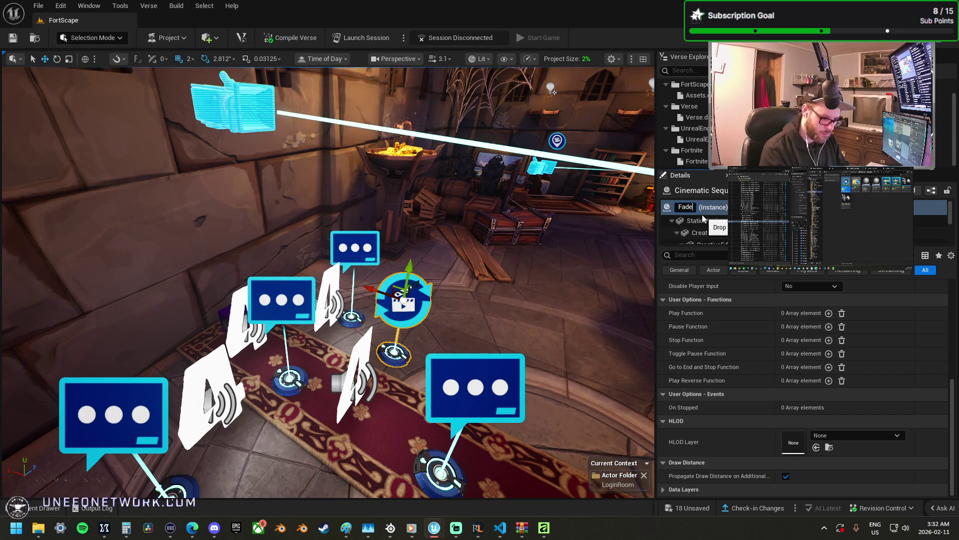
type("_")
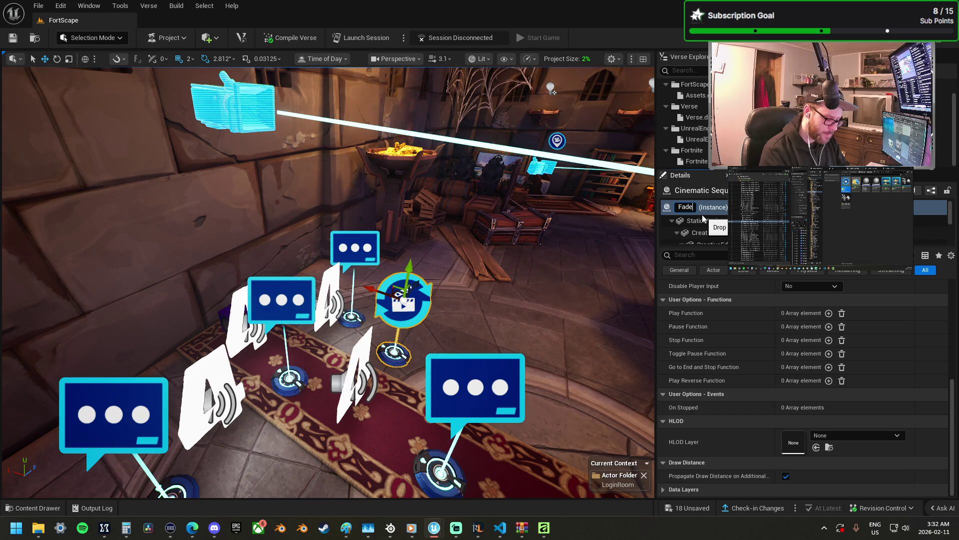
type("I")
key("BackSpace")
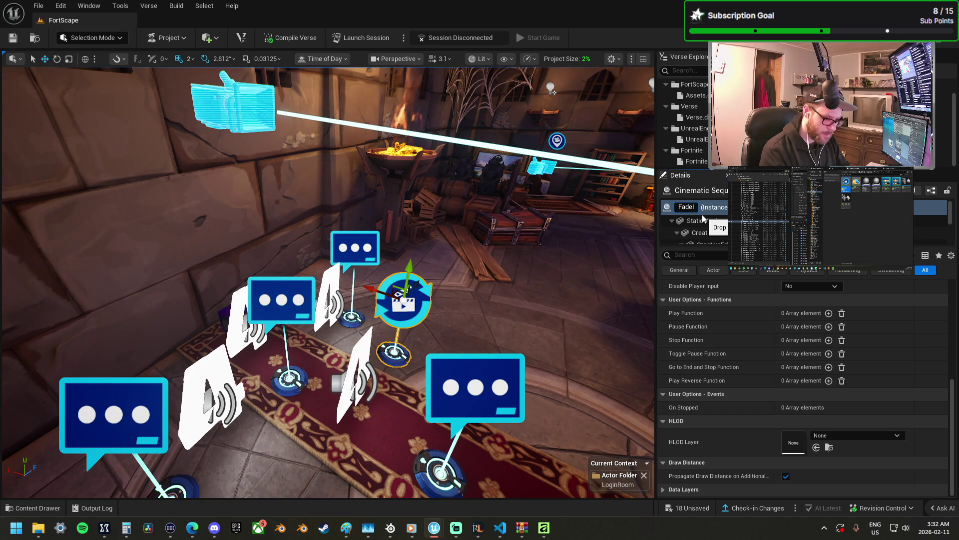
type("_In_Seq")
key("Return")
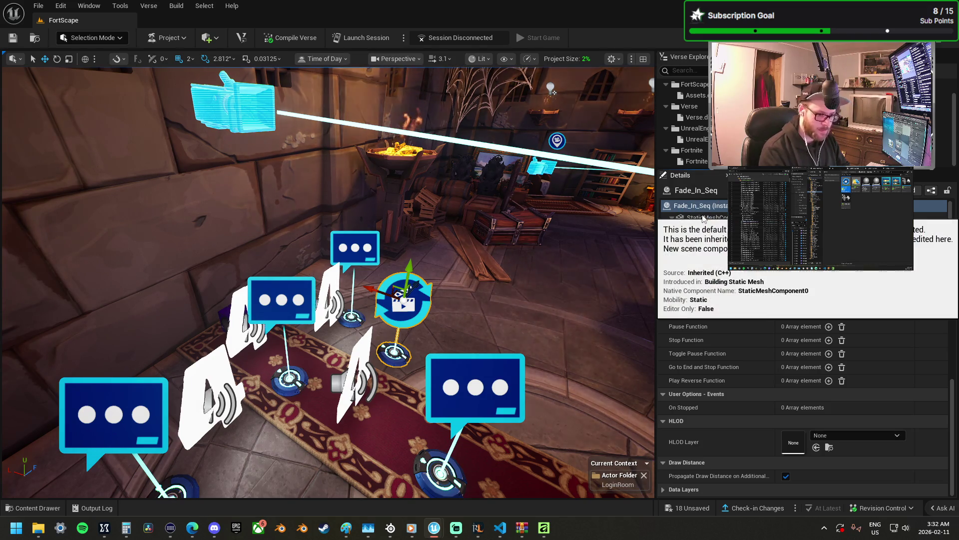
scroll(328, 282, "down", 5)
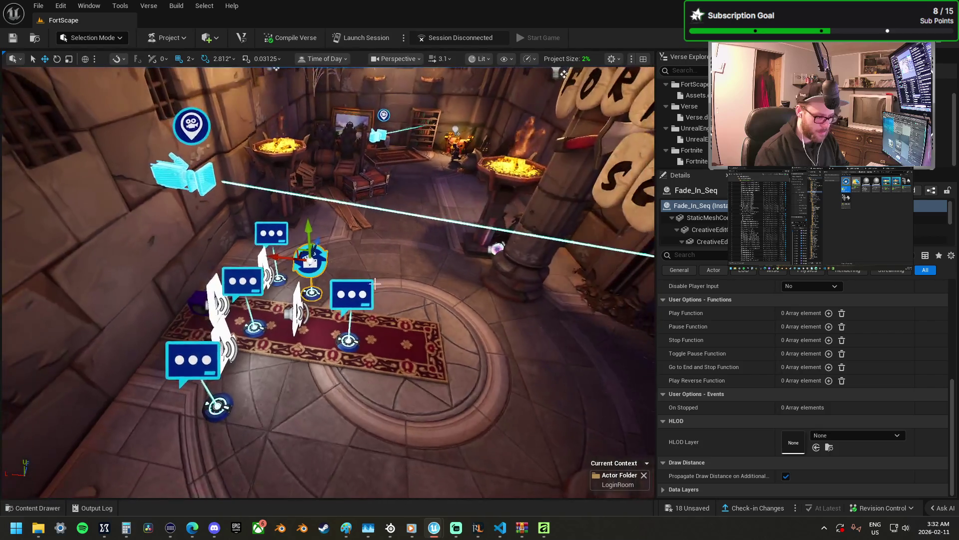
- Rearrange Fade_In_Seq and the audio player along the rug
left_click_drag(310, 258, 227, 250)
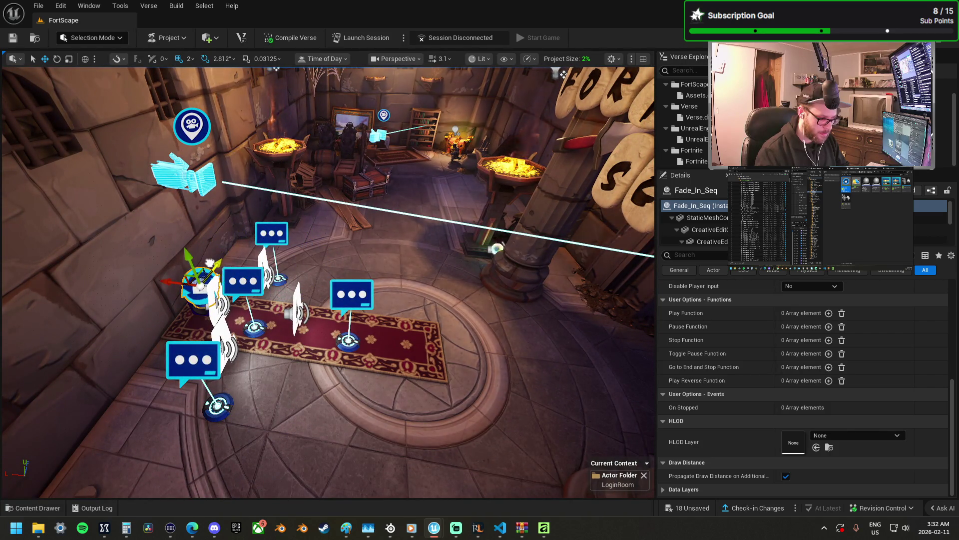
key("f")
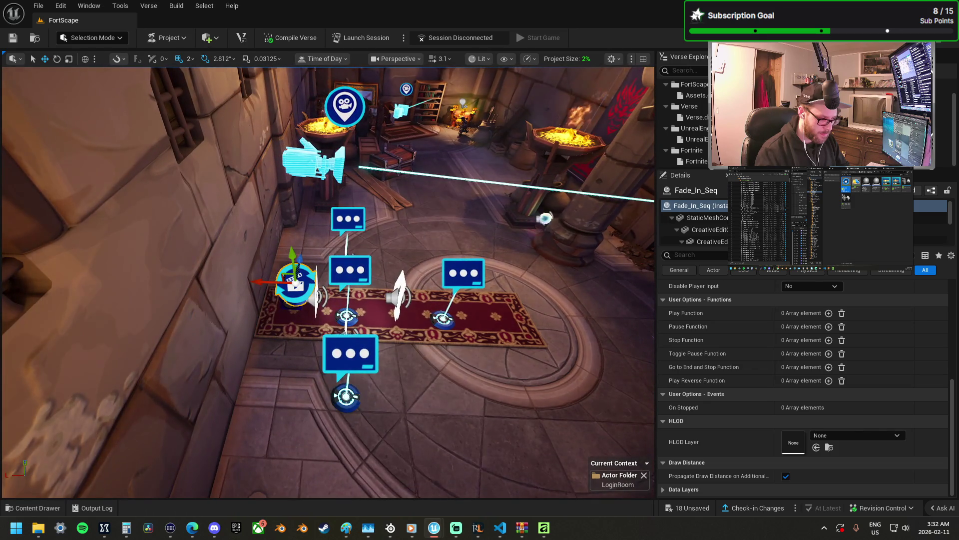
left_click(270, 299)
left_click_drag(238, 290, 538, 301)
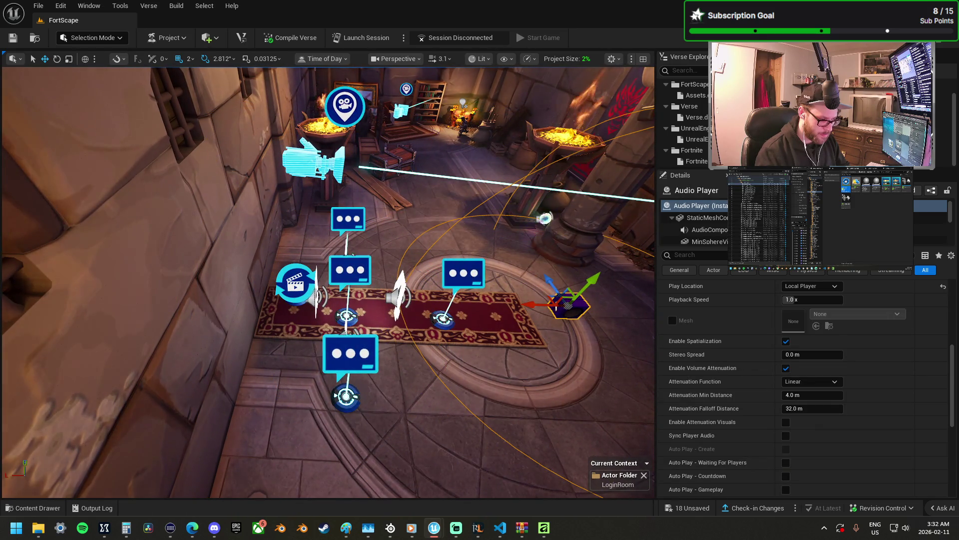
left_click(295, 284)
mouse_move(263, 279)
left_mouse_down()
mouse_move(244, 278)
mouse_move(475, 289)
mouse_move(410, 295)
mouse_move(390, 272)
left_mouse_up()
scroll(757, 310, "up", 3)
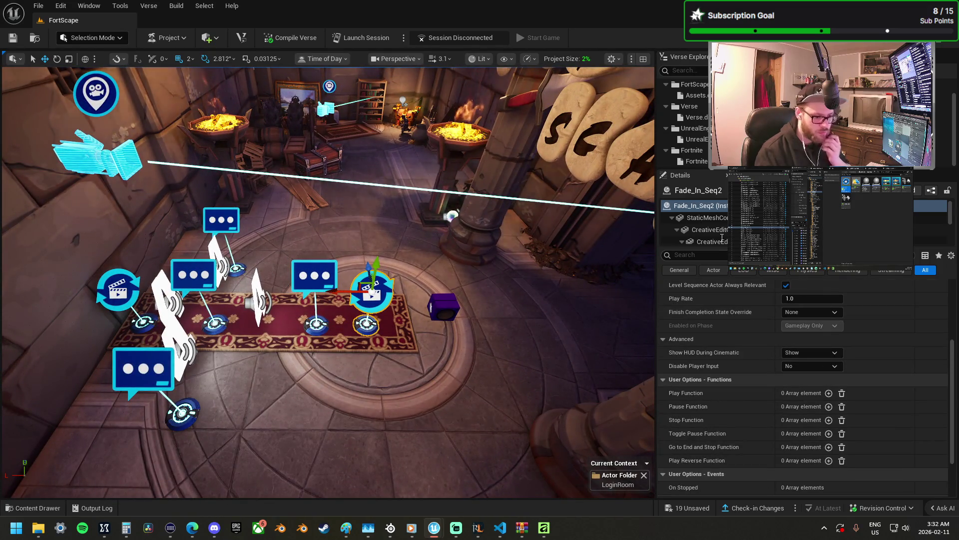
- Rename the Fade_In_Seq2 device to Fade_Fade
left_click(706, 207)
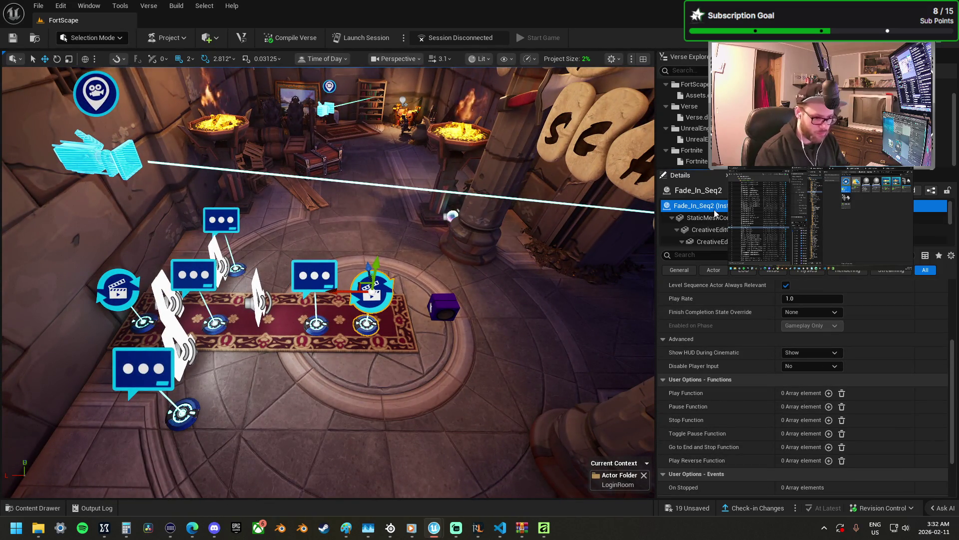
left_click(718, 213)
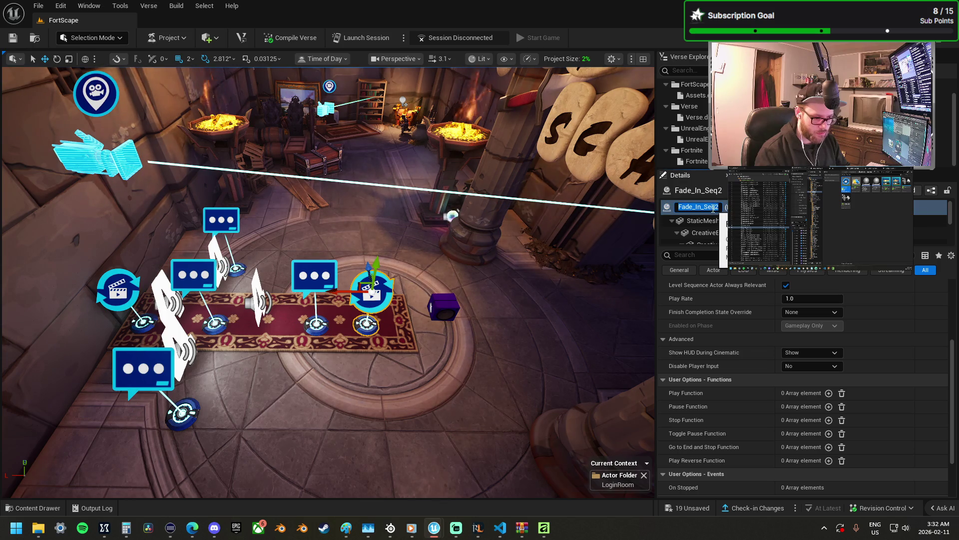
left_click(719, 209)
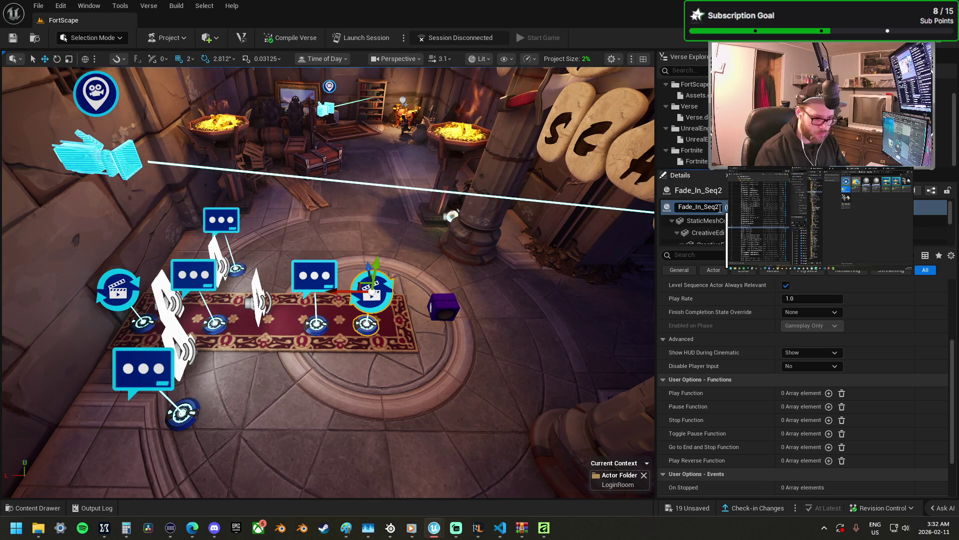
left_click_drag(720, 209, 712, 206)
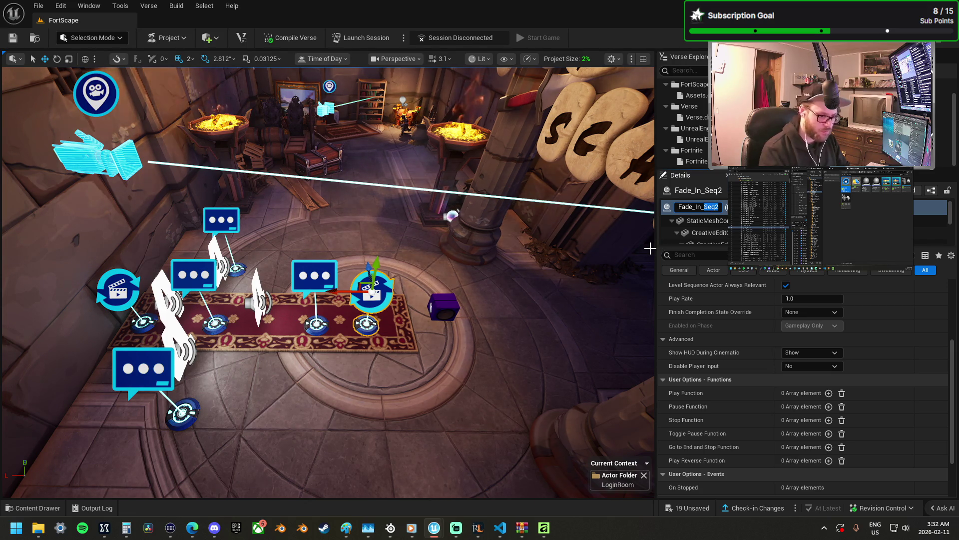
key("BackSpace")
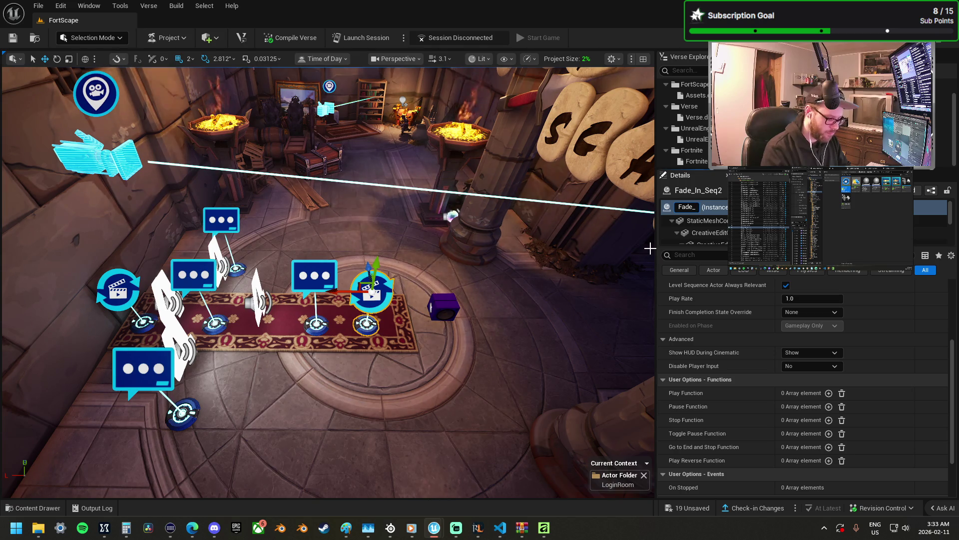
type("Fadd")
key("BackSpace")
type("e")
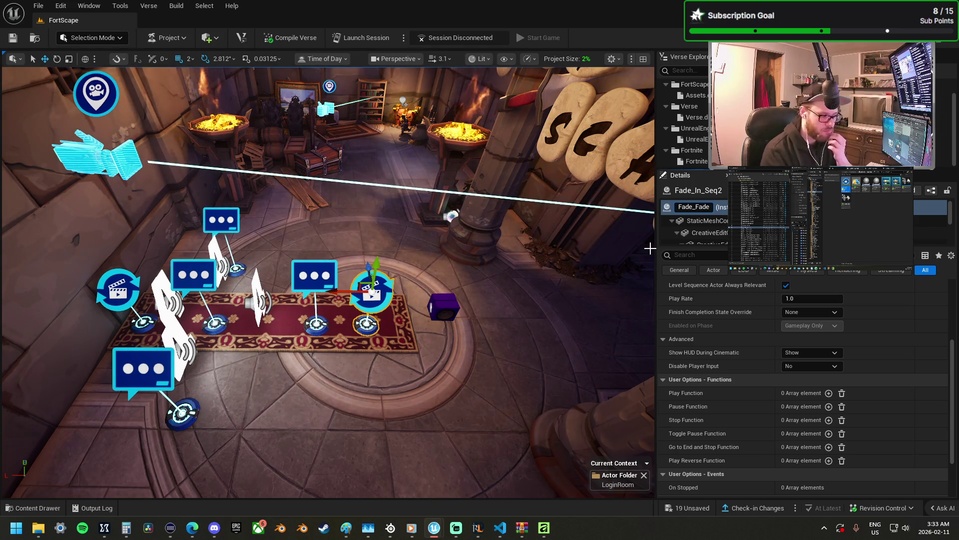
key("Return")
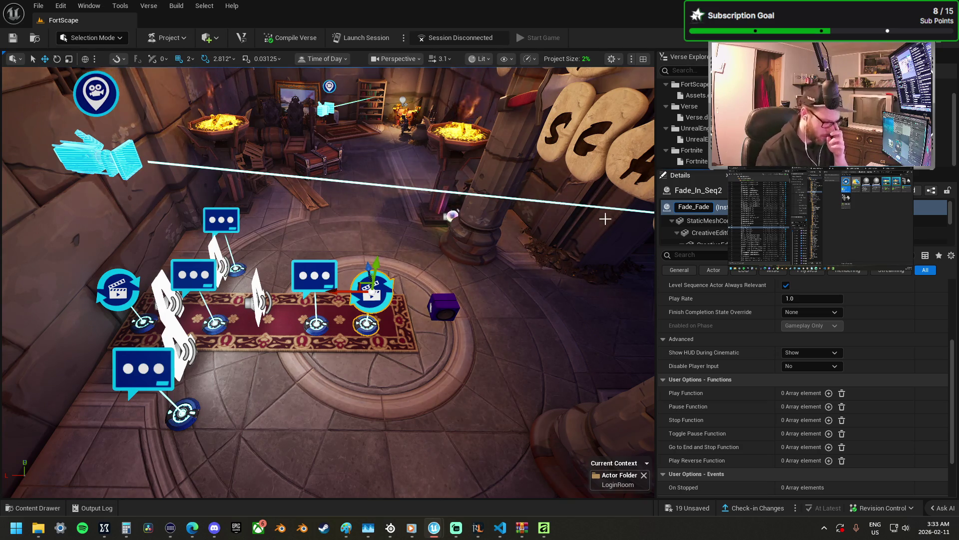
left_click(120, 172)
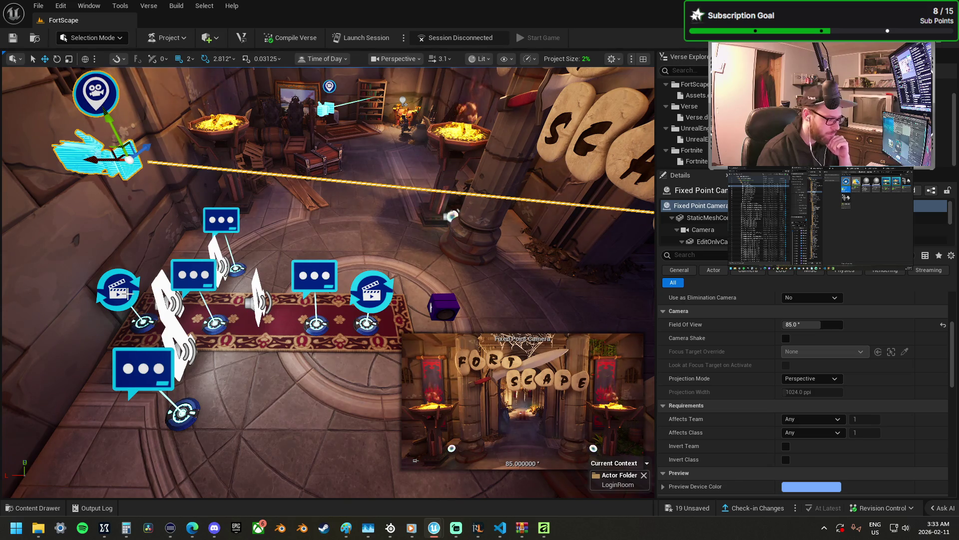
left_click(368, 287)
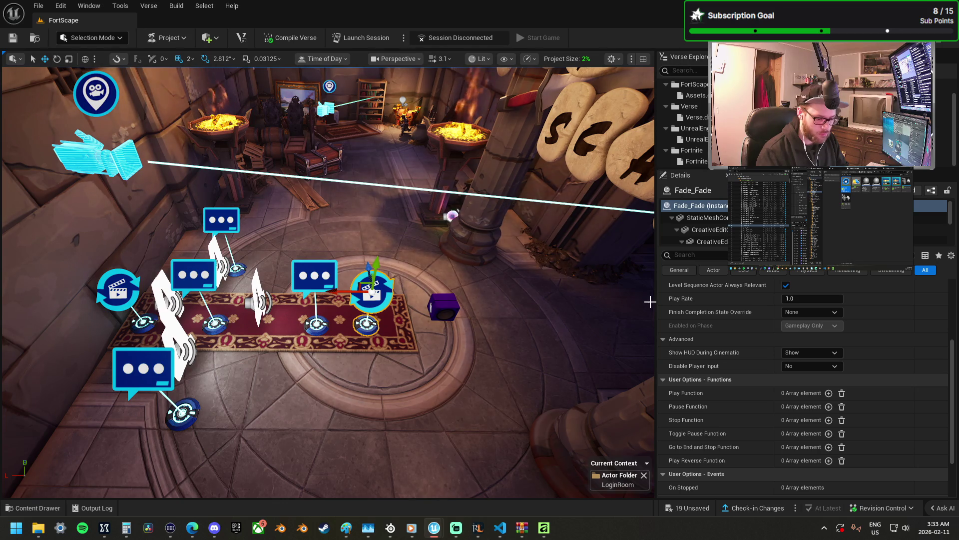
left_click(309, 274)
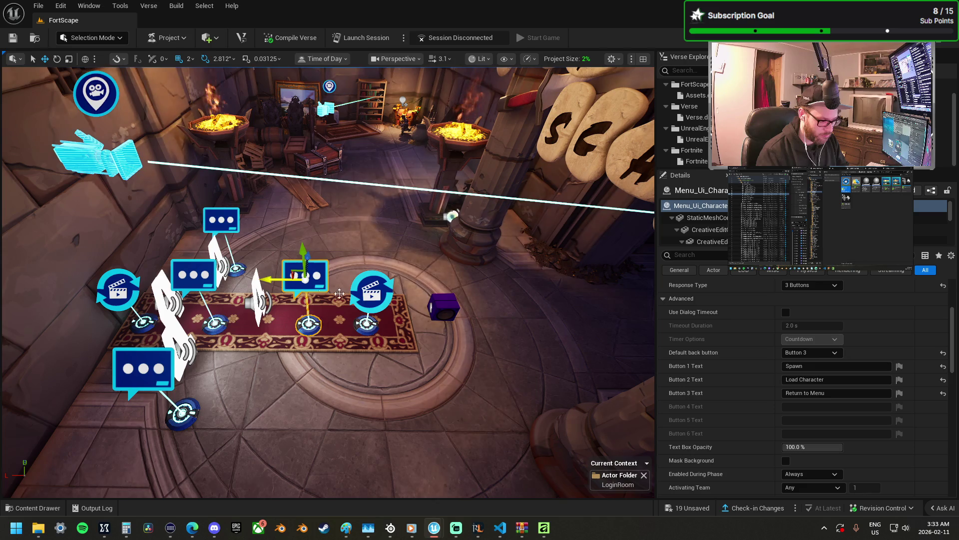
left_click(369, 292)
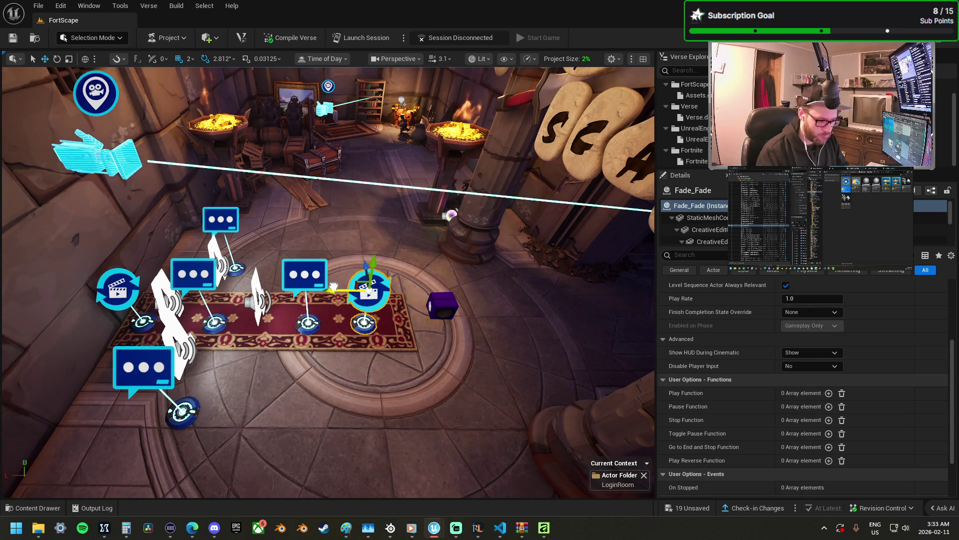
scroll(713, 349, "up", 3)
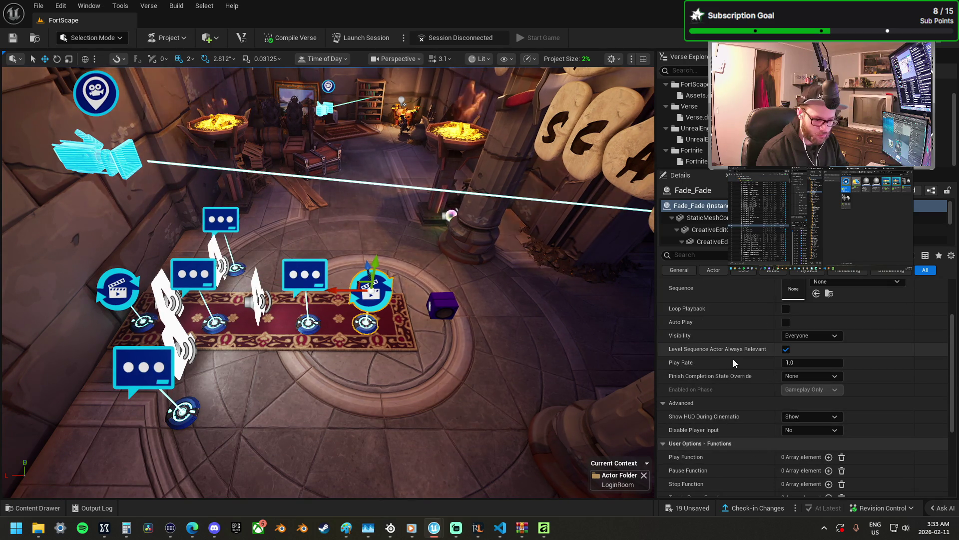
scroll(744, 336, "up", 3)
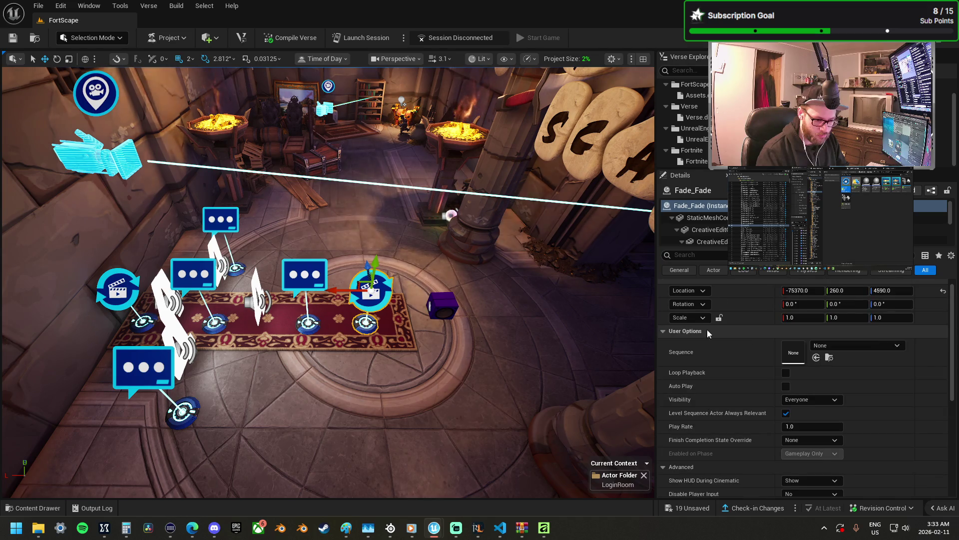
- Rename the second sequence device from Fade_Fade to Fade_out_Seq in Details
left_click(694, 207)
left_click(694, 207)
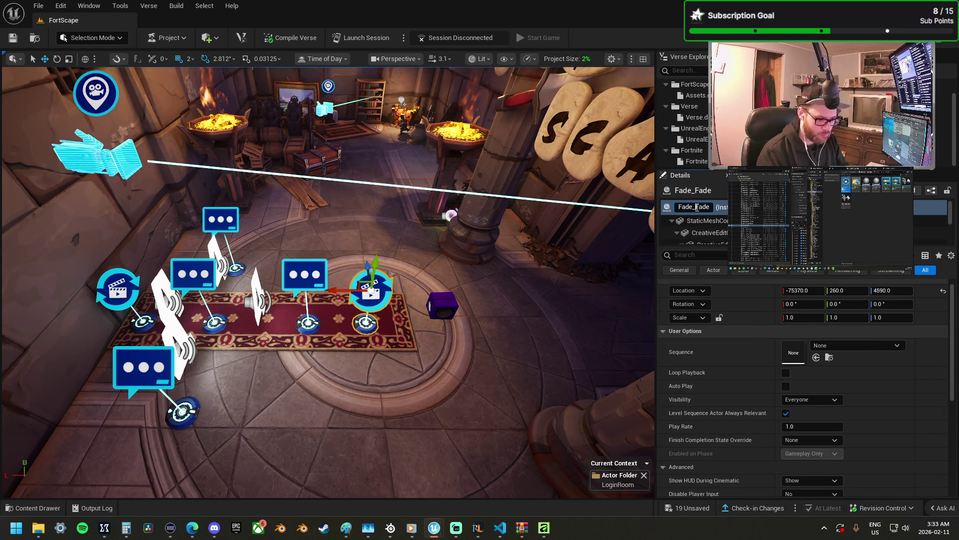
type("out")
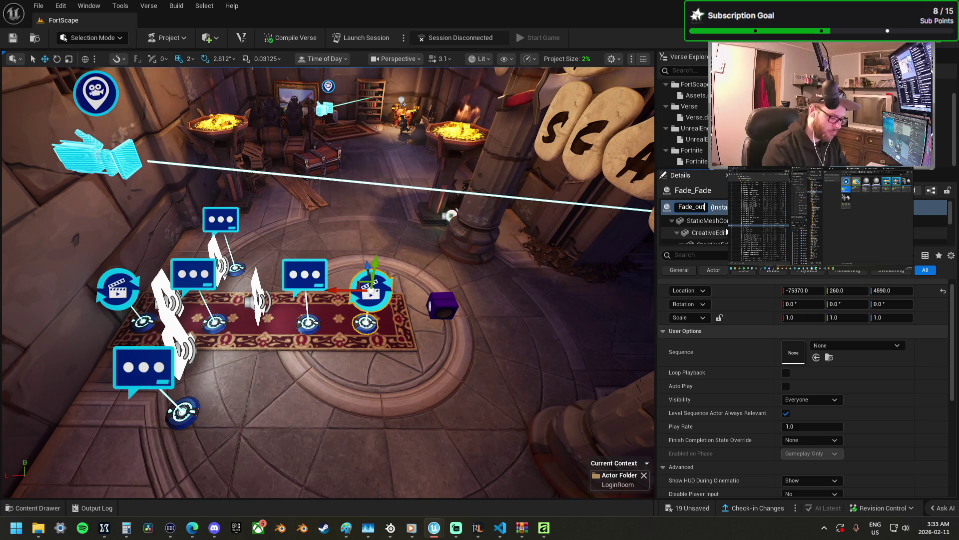
type("_Seq")
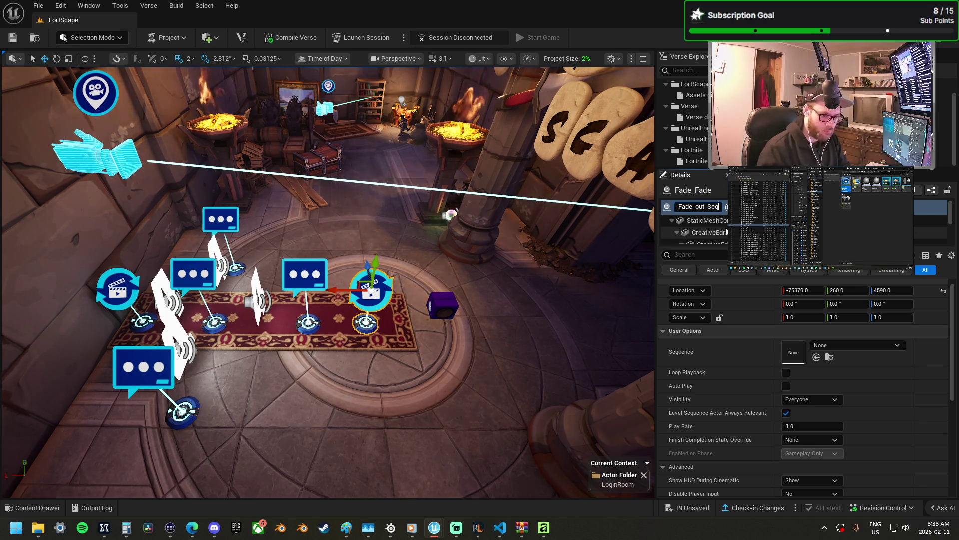
key("Return")
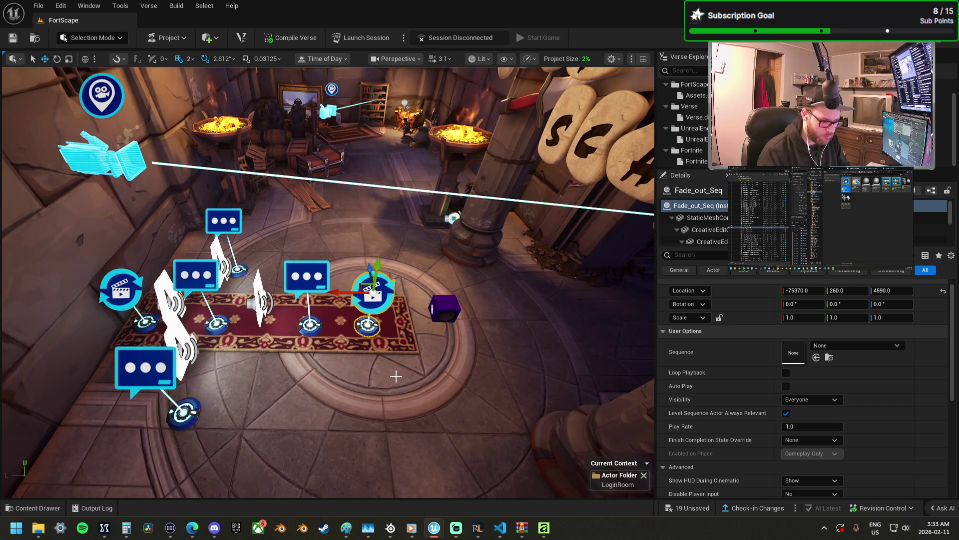
key("a")
key("a")
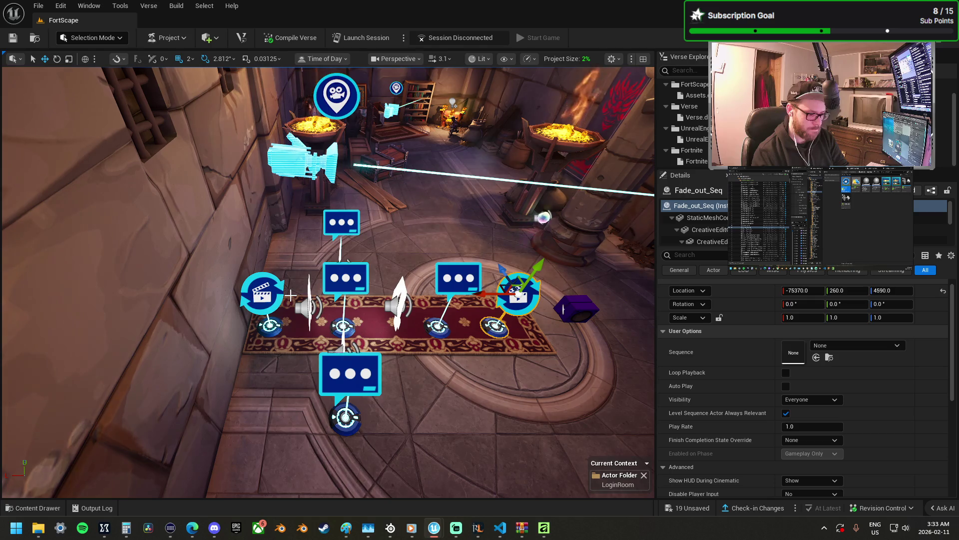
- Start a new level sequence for Fade_In_Seq and create a LevelSeq folder under FortScape
left_click(265, 294)
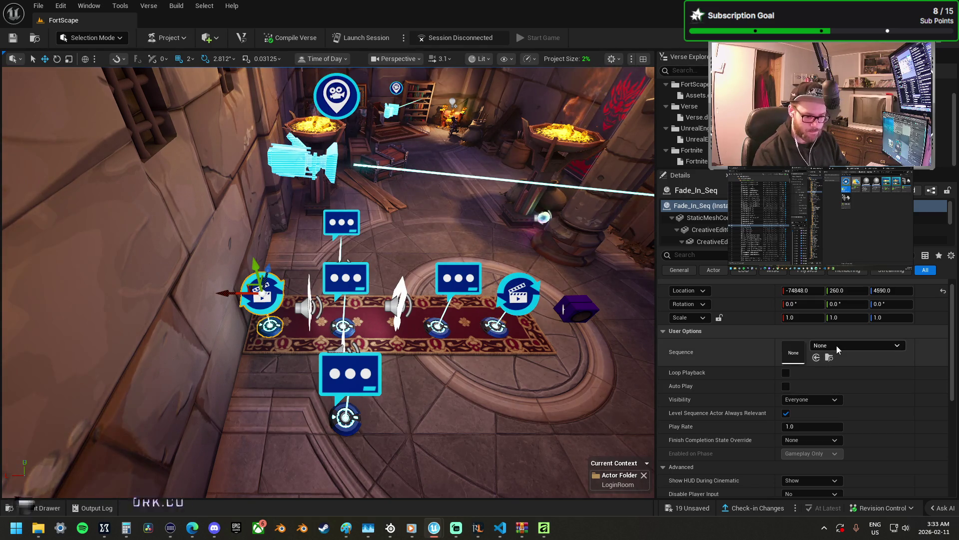
left_click(816, 357)
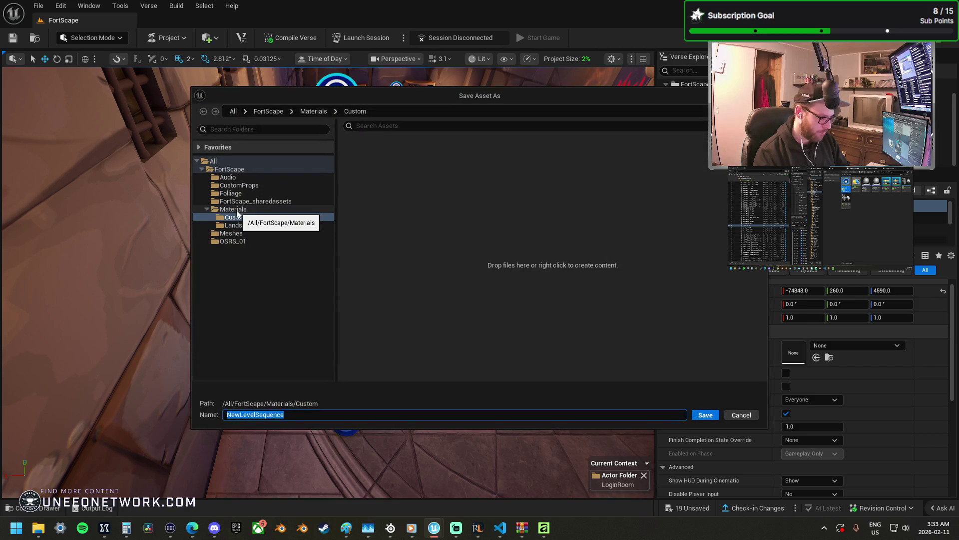
left_click(208, 210)
right_click(230, 170)
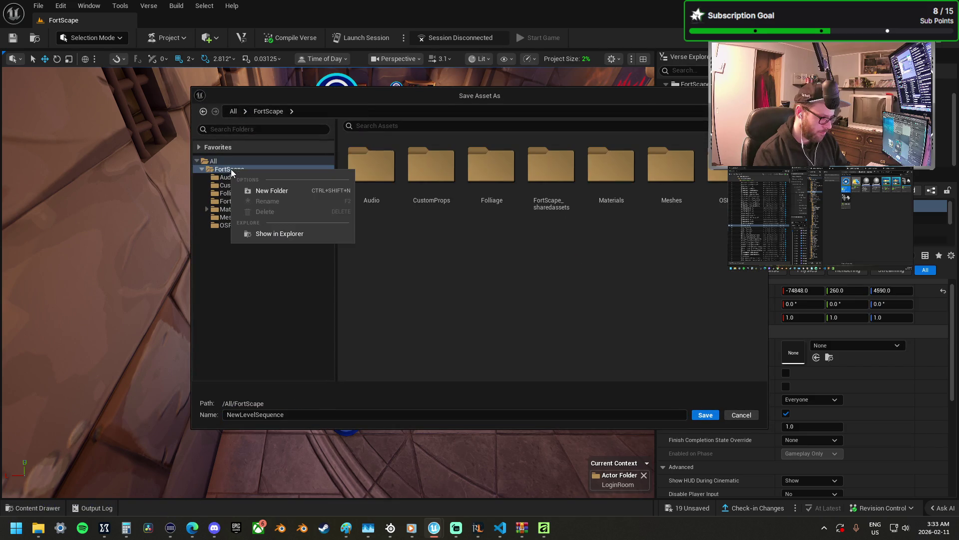
left_click(276, 191)
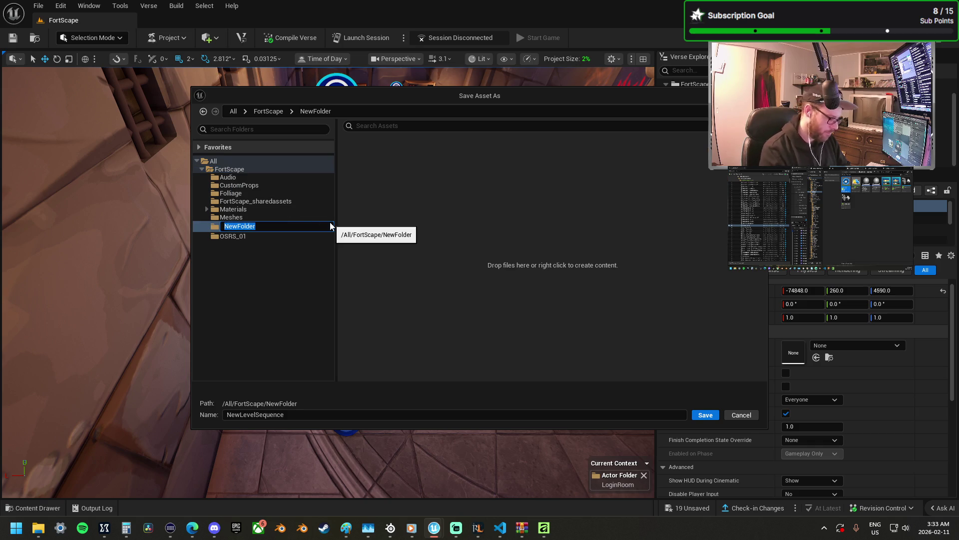
type("Level_")
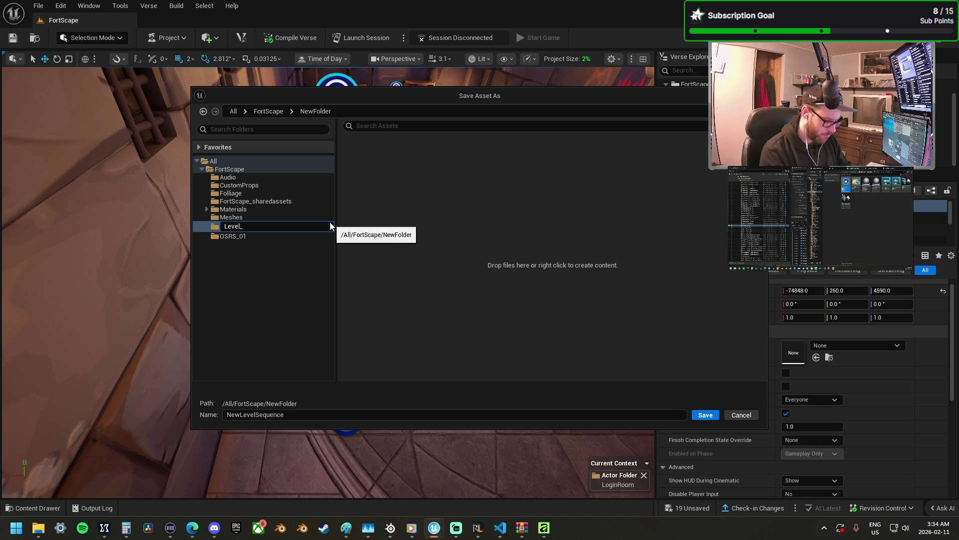
key("BackSpace")
type("Seq")
key("Return")
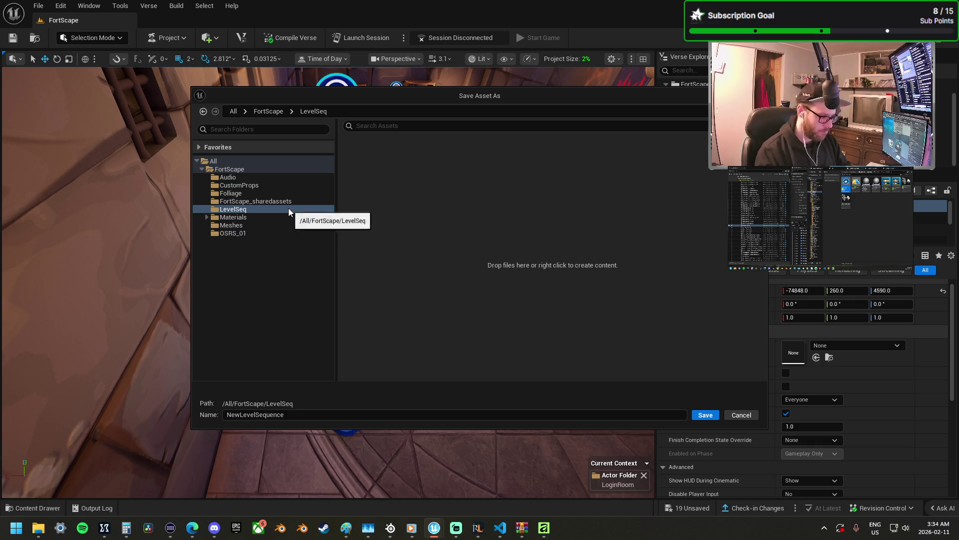
- Name the new sequence asset Fade_In and save it
left_click(309, 415)
type("Fade_In")
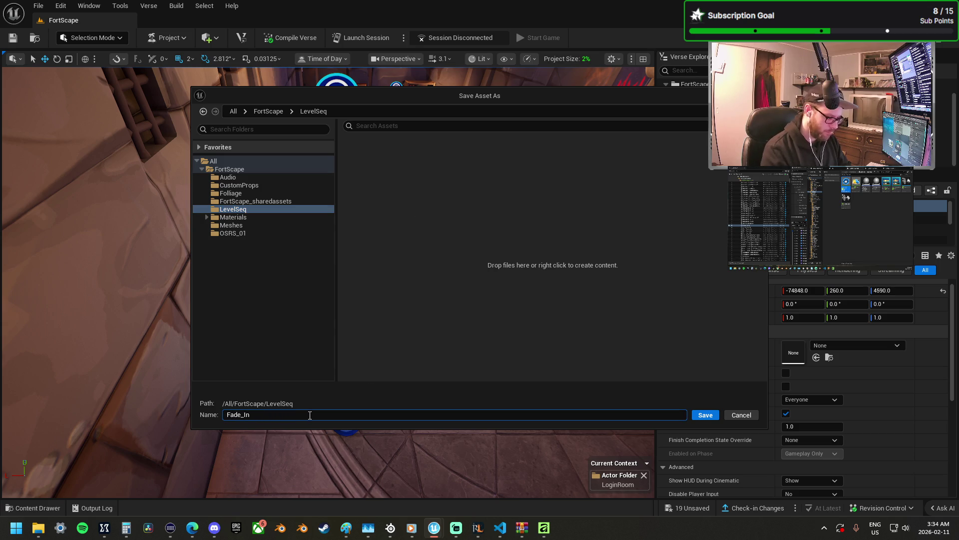
type("_Seq")
key("Return")
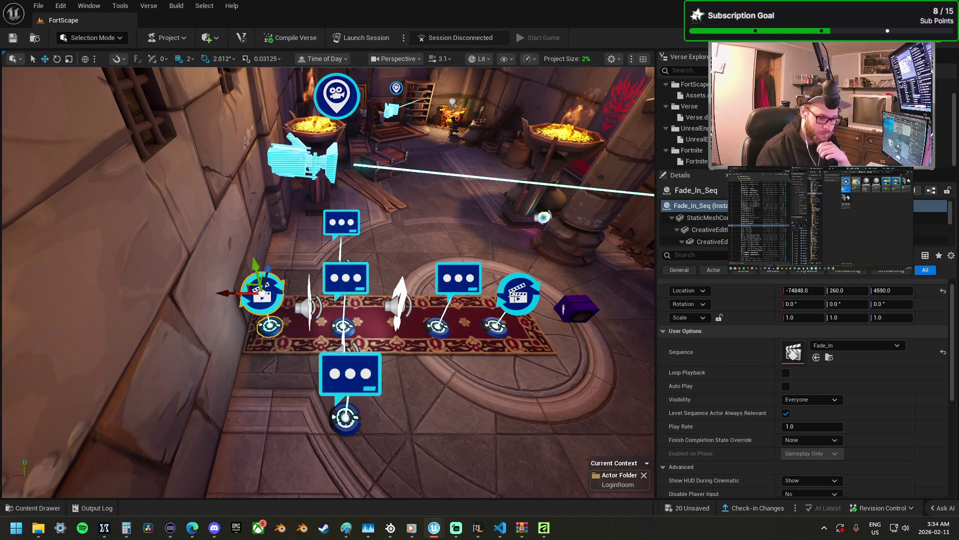
left_click(514, 296)
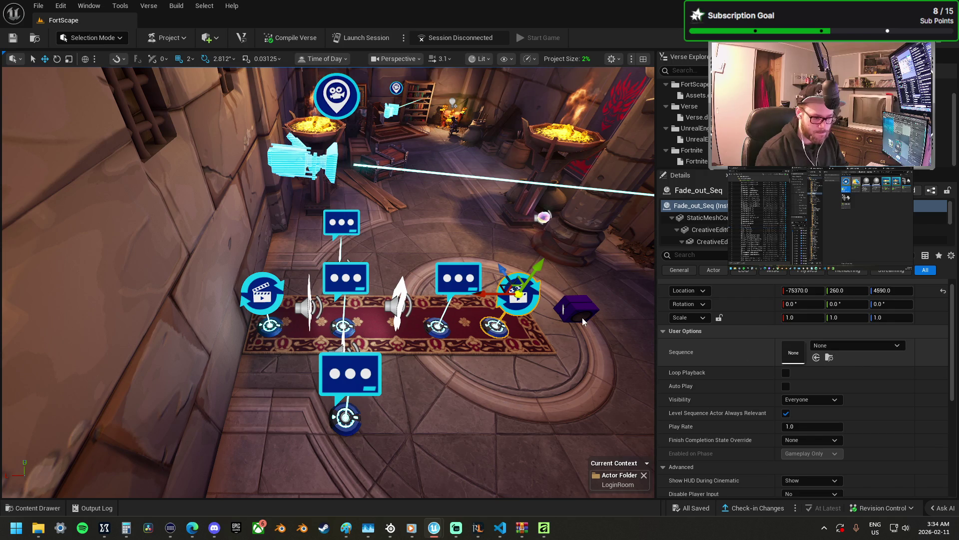
- Create a Fade_out level sequence in LevelSeq and assign it to Fade_out_Seq
left_click_drag(457, 359, 457, 359)
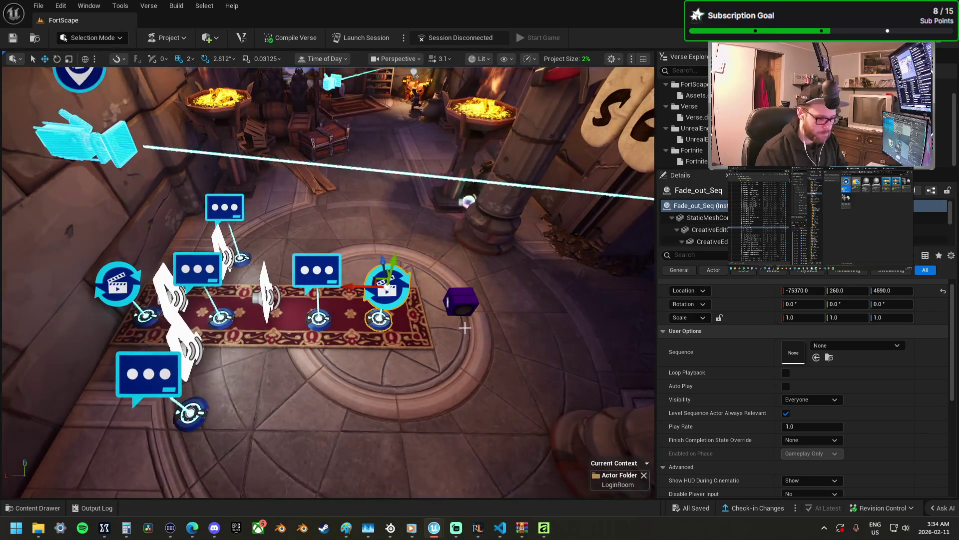
left_click(848, 346)
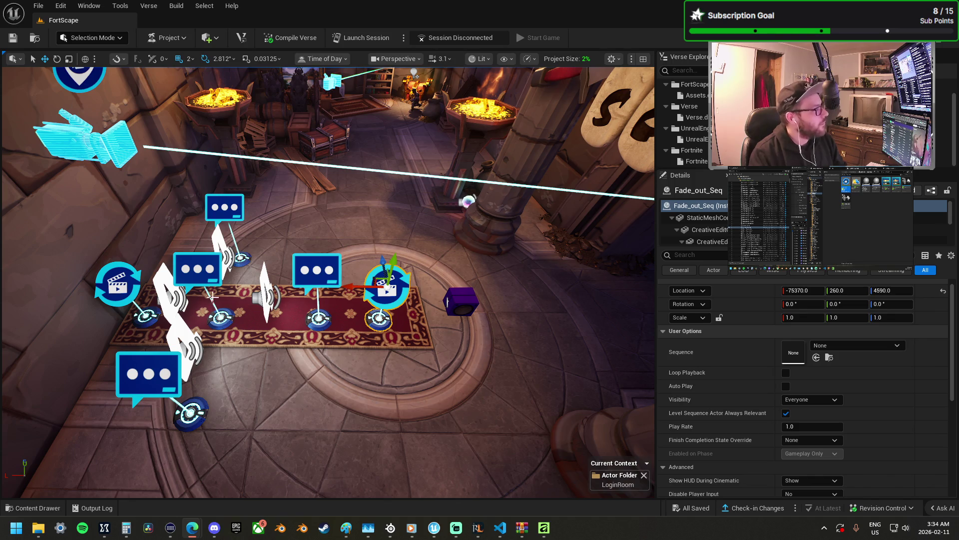
scroll(556, 268, "up", 3)
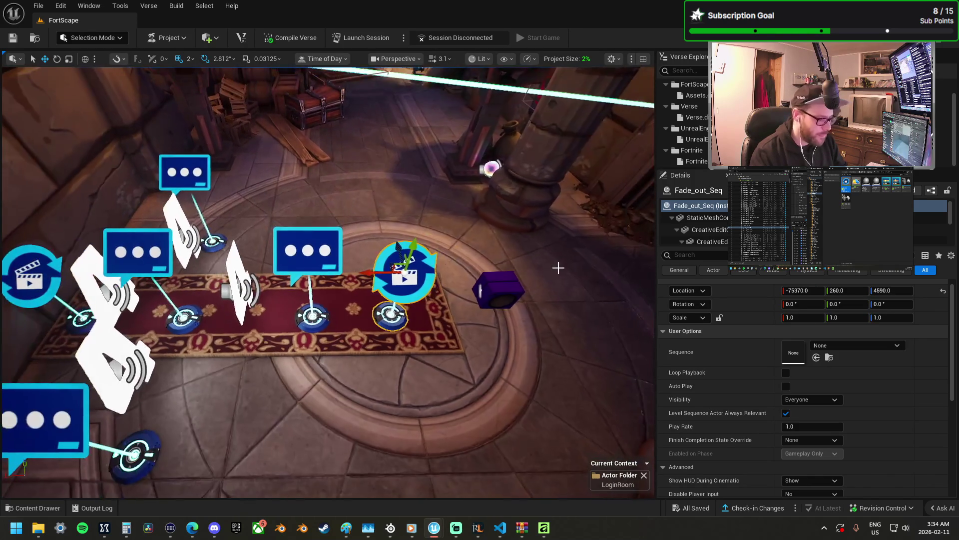
left_click(866, 347)
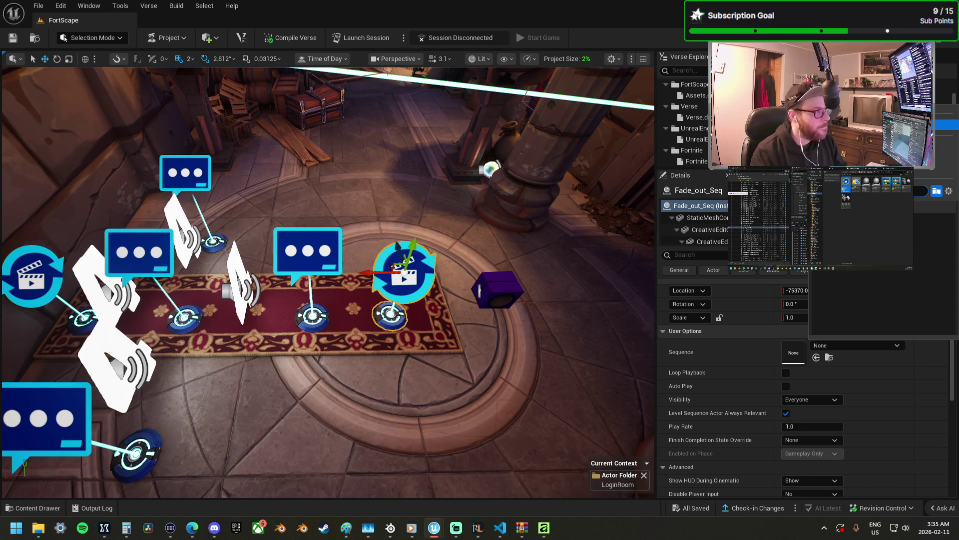
left_click(864, 177)
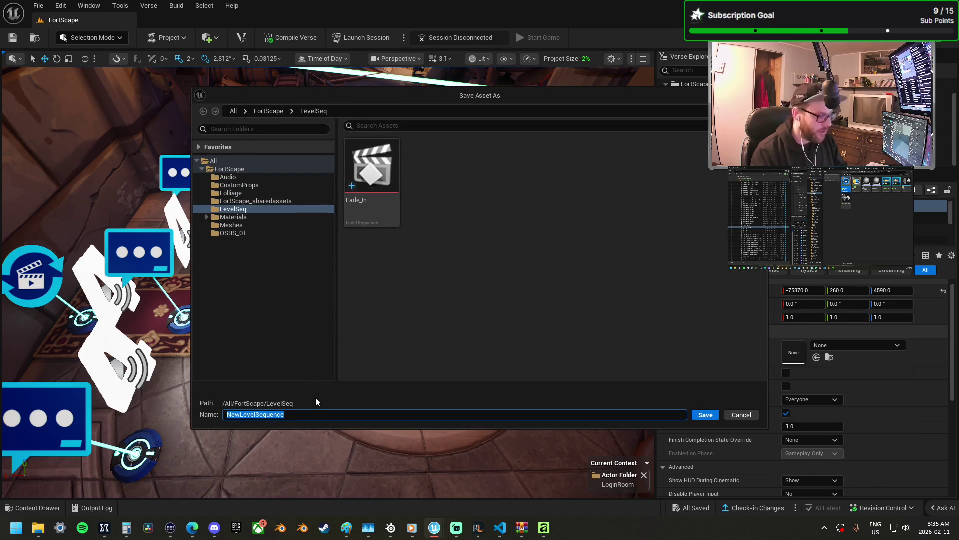
type("Fad")
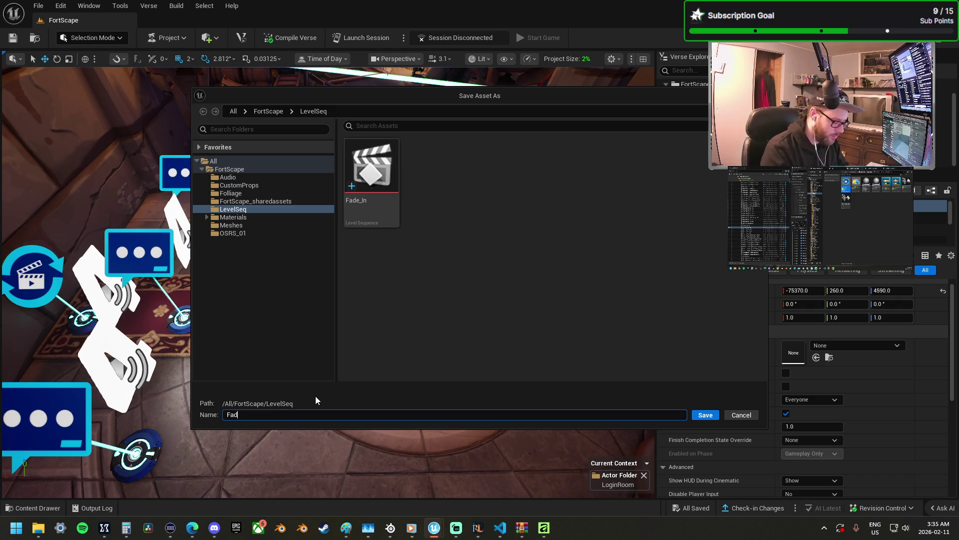
type("e_out")
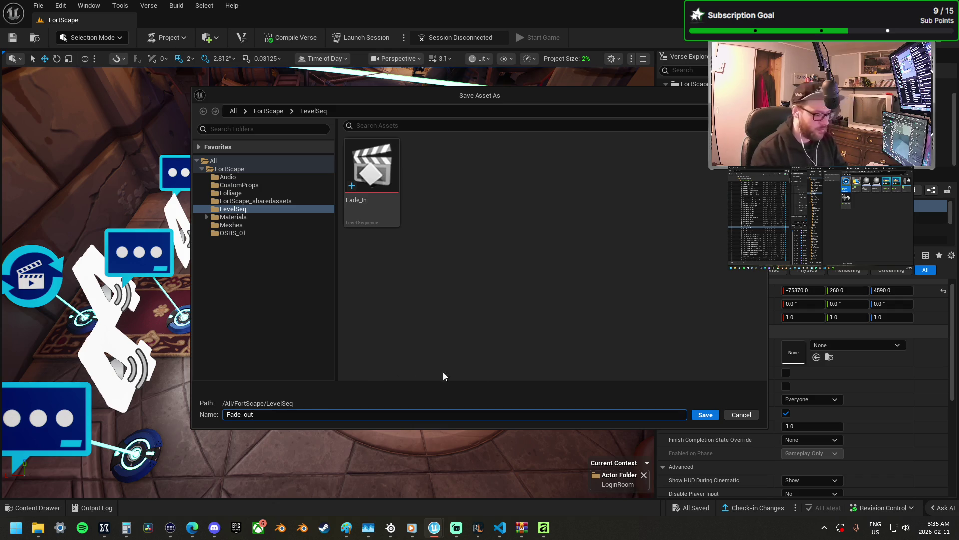
left_click(704, 415)
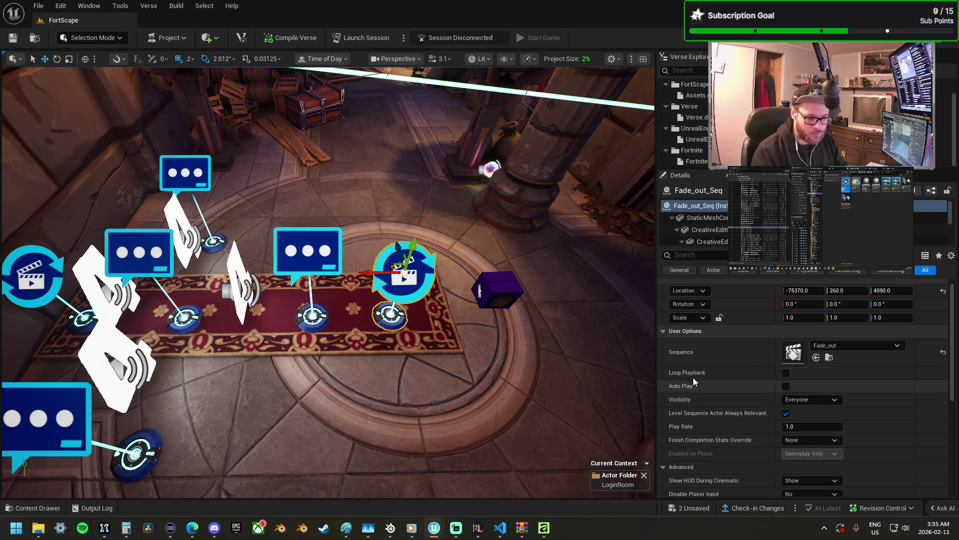
scroll(708, 377, "down", 2)
- Set Visibility to Instigator Only on both cinematic sequence devices
left_click(805, 367)
left_click(824, 389)
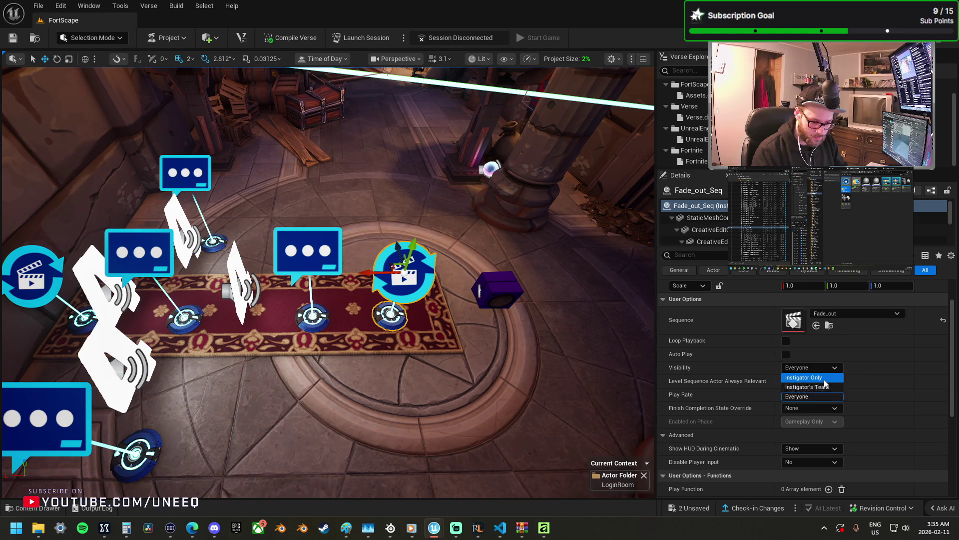
left_click(32, 274, "ctrl")
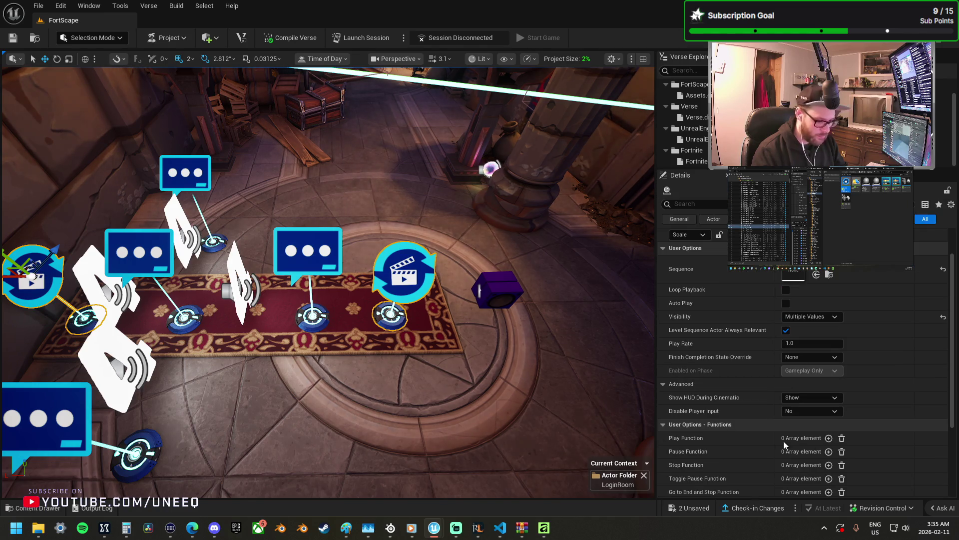
left_click(809, 317)
left_click(797, 325)
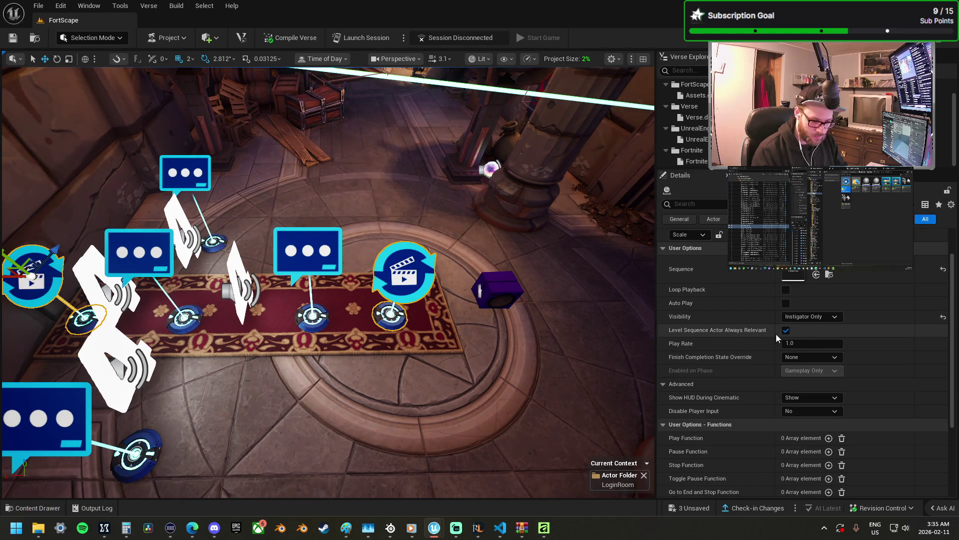
- Set Finish Completion State Override to Force Restore State and Show HUD During Cinematic to Hide
left_click(809, 357)
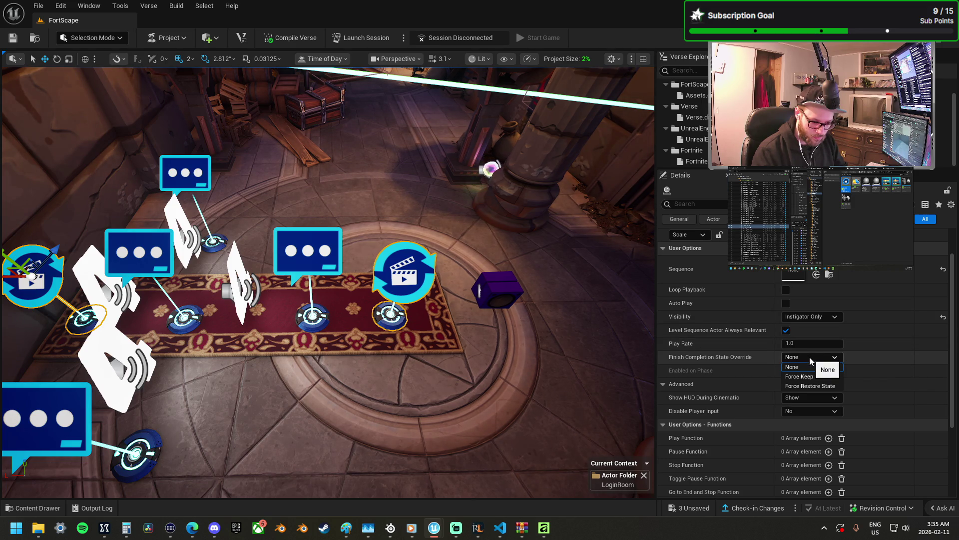
left_click(826, 386)
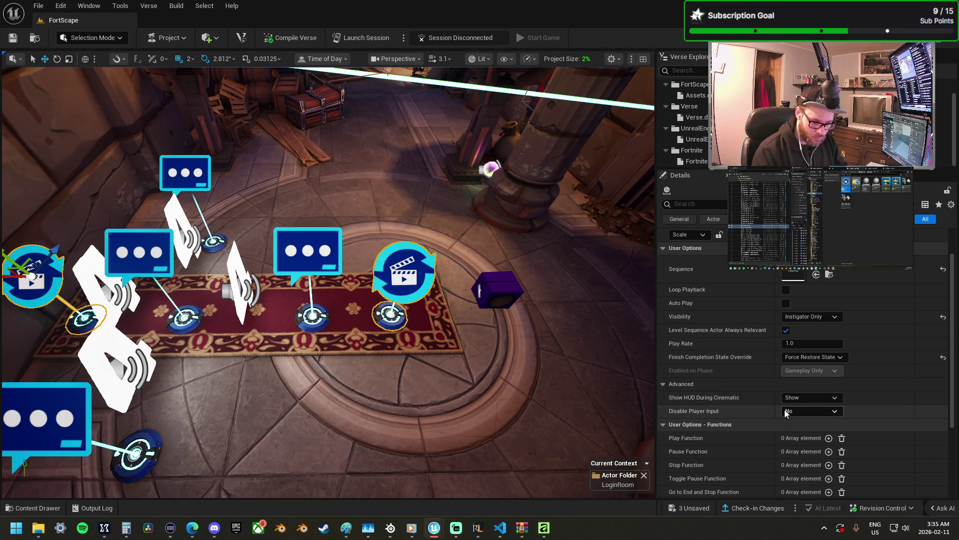
left_click(795, 399)
left_click(809, 417)
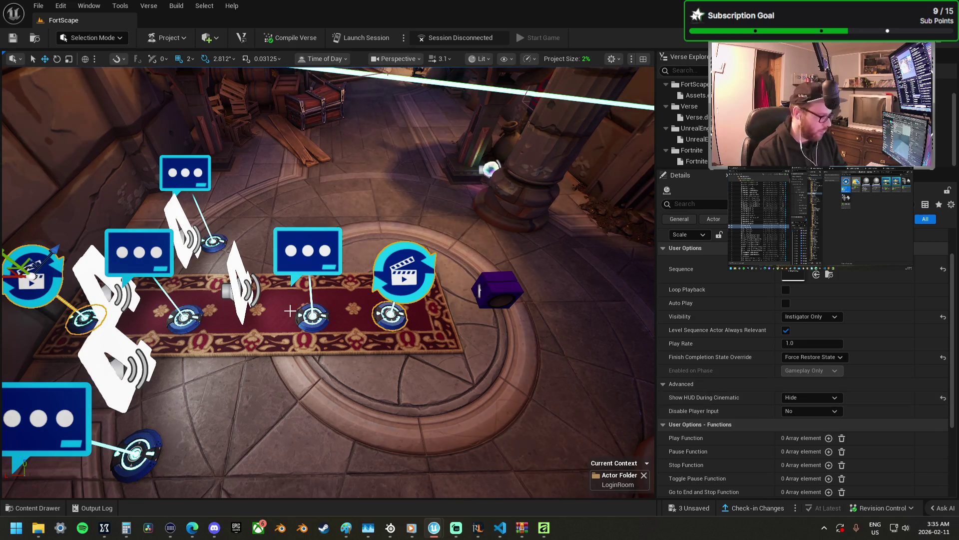
left_click_drag(405, 287, 425, 313)
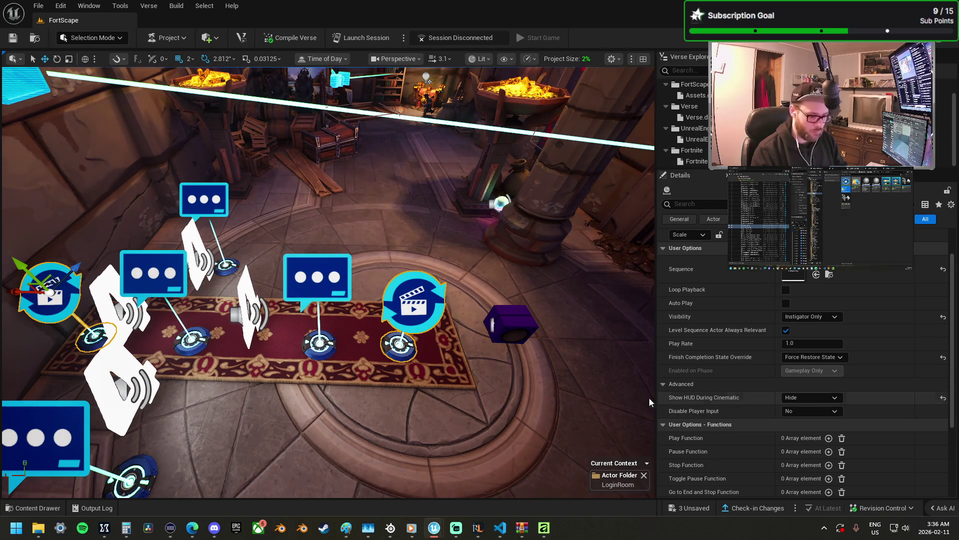
scroll(725, 442, "down", 2)
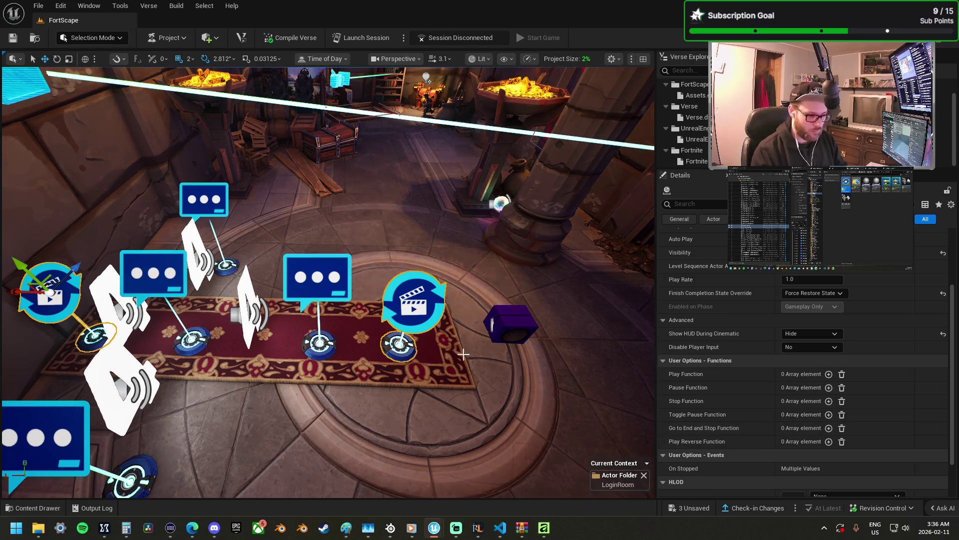
- Add a Play function to Fade_out triggered by Menu_Ui_Character's On Responding Button 1
left_click(443, 320)
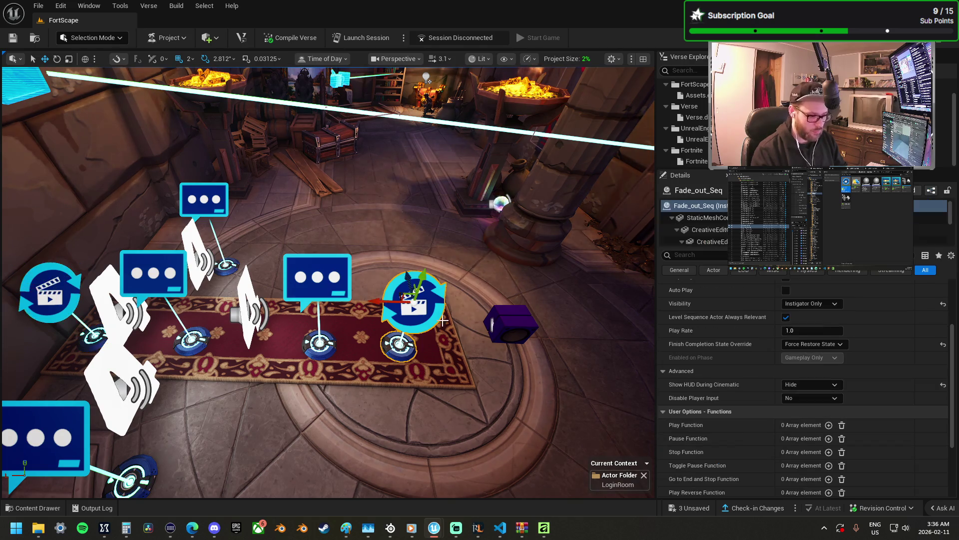
left_click(828, 425)
left_click(888, 438)
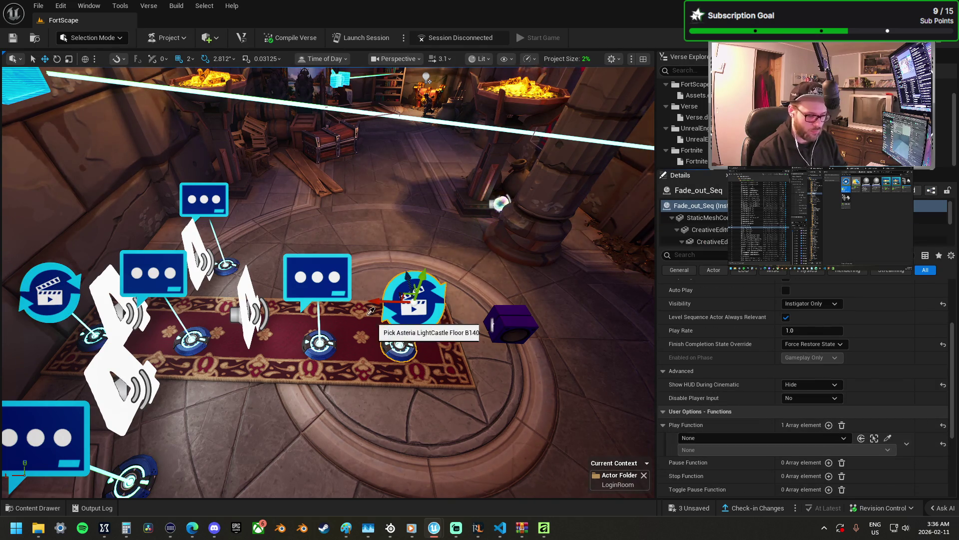
left_click(338, 273)
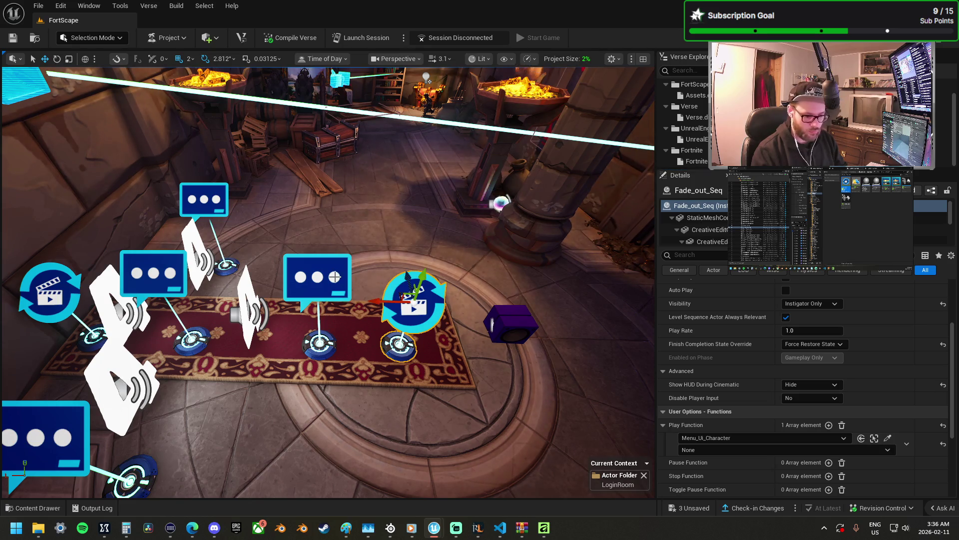
left_click(709, 449)
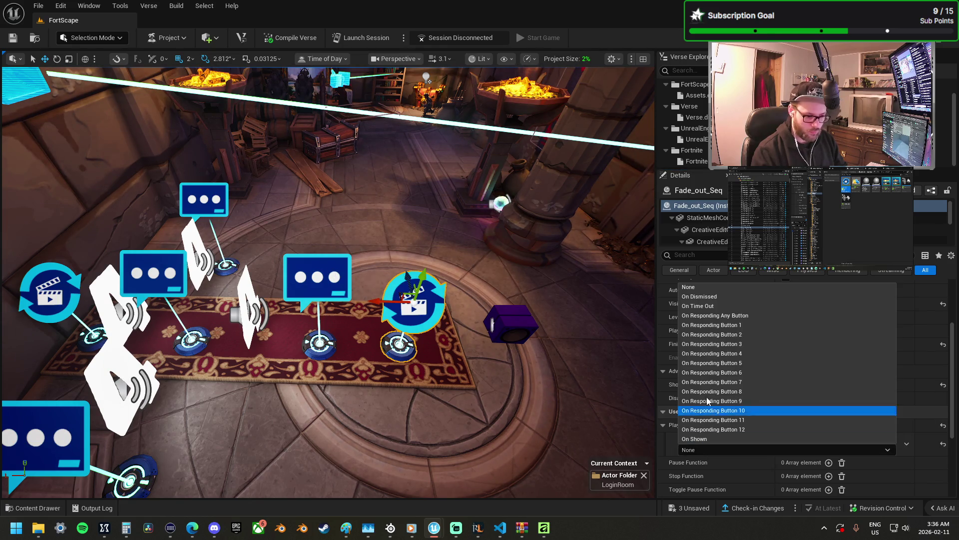
left_click(714, 335)
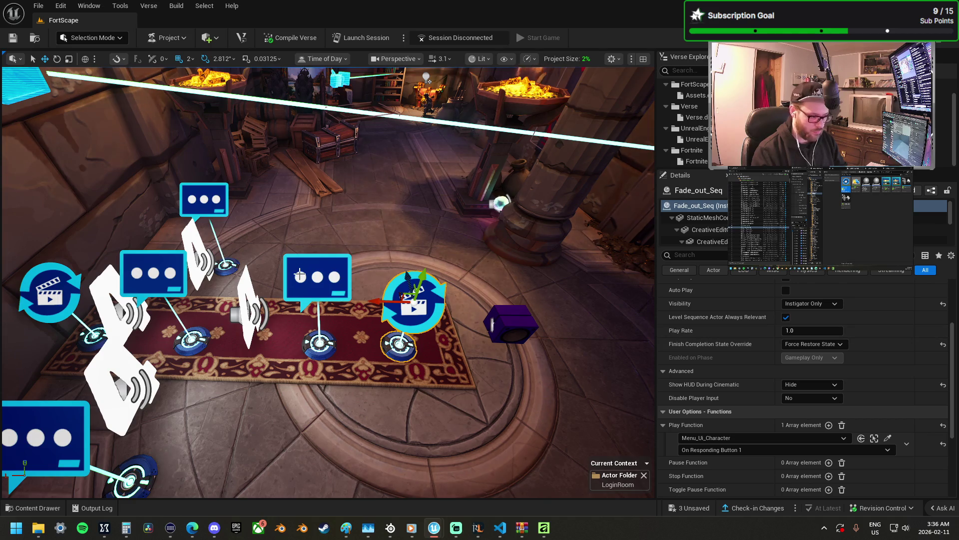
- Move the Timer_Character device next to the purple cube beside Fade_out
left_click(874, 438)
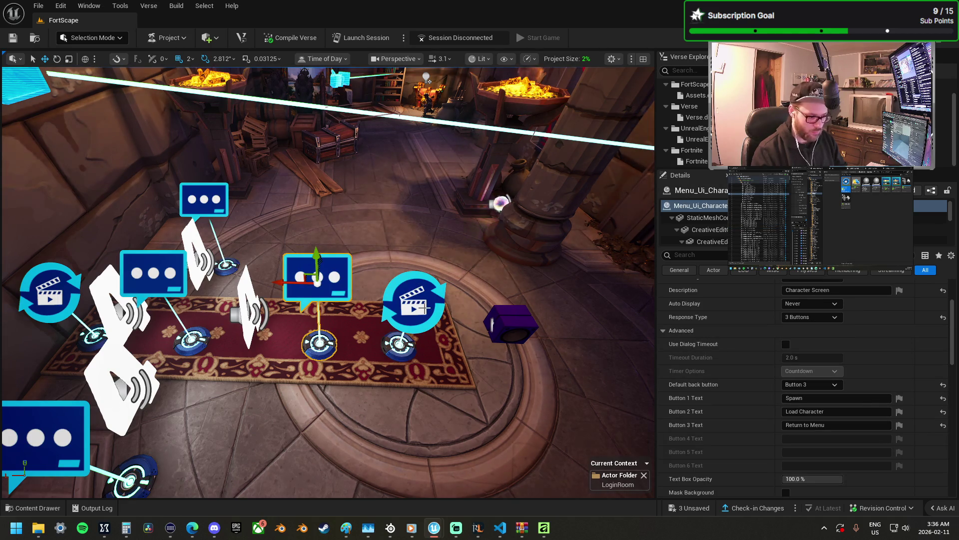
left_click(418, 306)
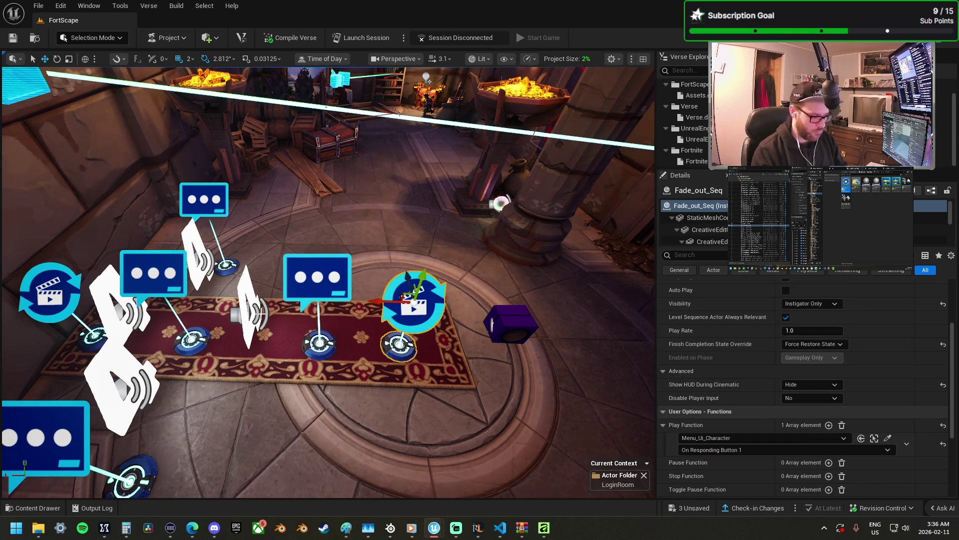
left_click(248, 303)
mouse_move(248, 313)
left_mouse_down()
mouse_move(445, 305)
mouse_move(471, 320)
left_mouse_up()
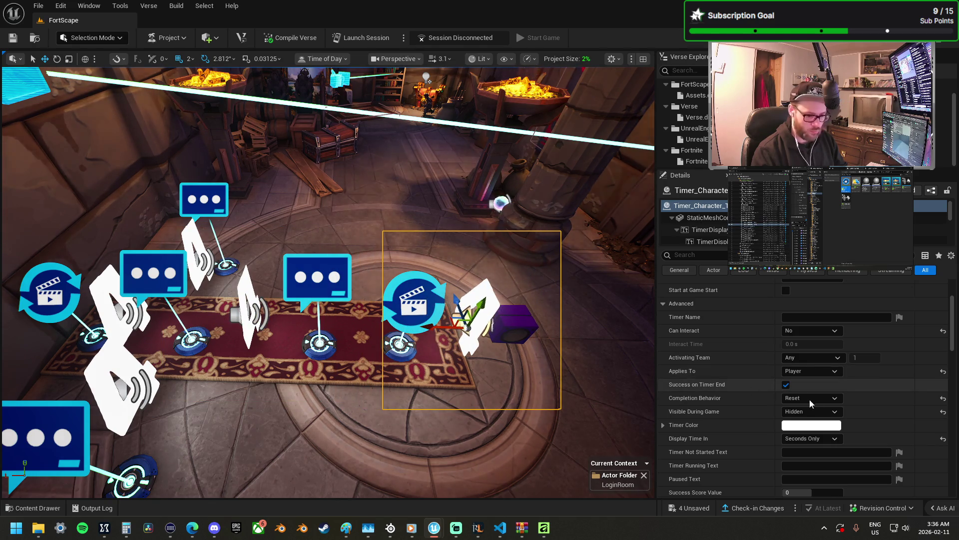
- Confirm the timer's 4.0 s duration and rename Timer_Character to a Timer_Spawn name
scroll(816, 402, "up", 3)
left_click(809, 352)
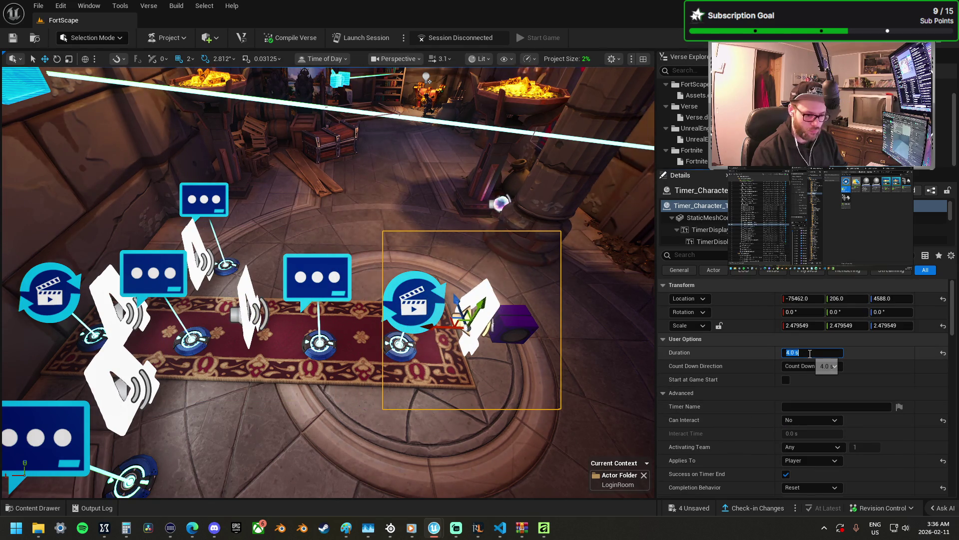
left_click_drag(325, 380, 320, 359)
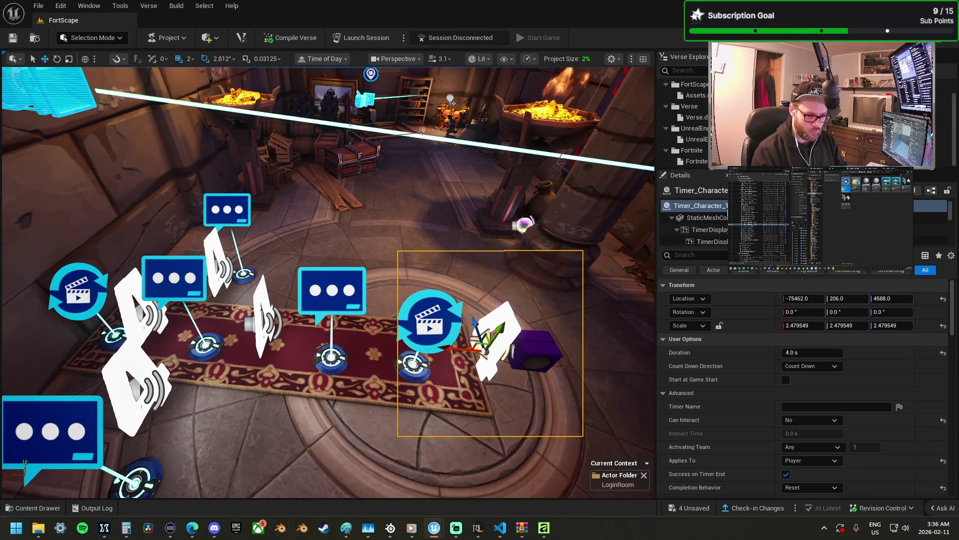
left_click(725, 207)
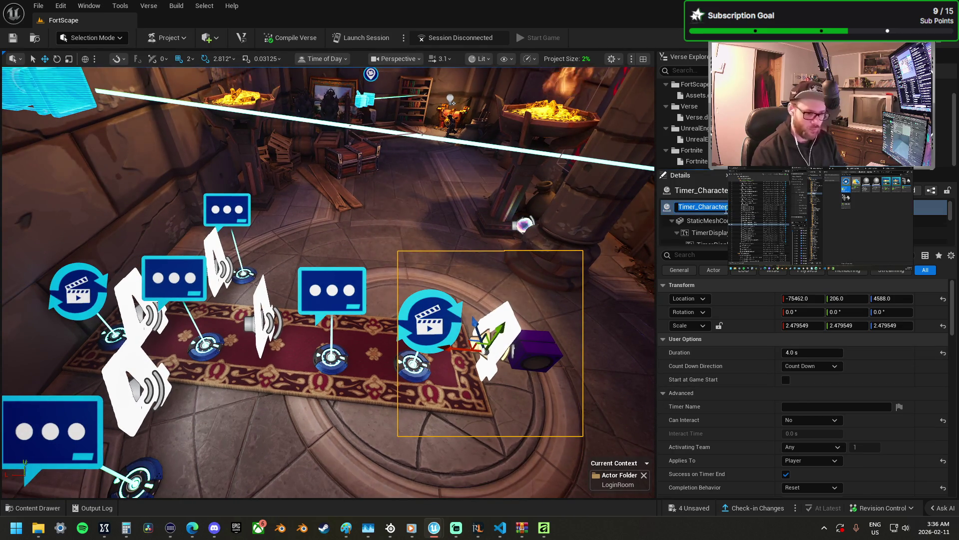
left_click(726, 207)
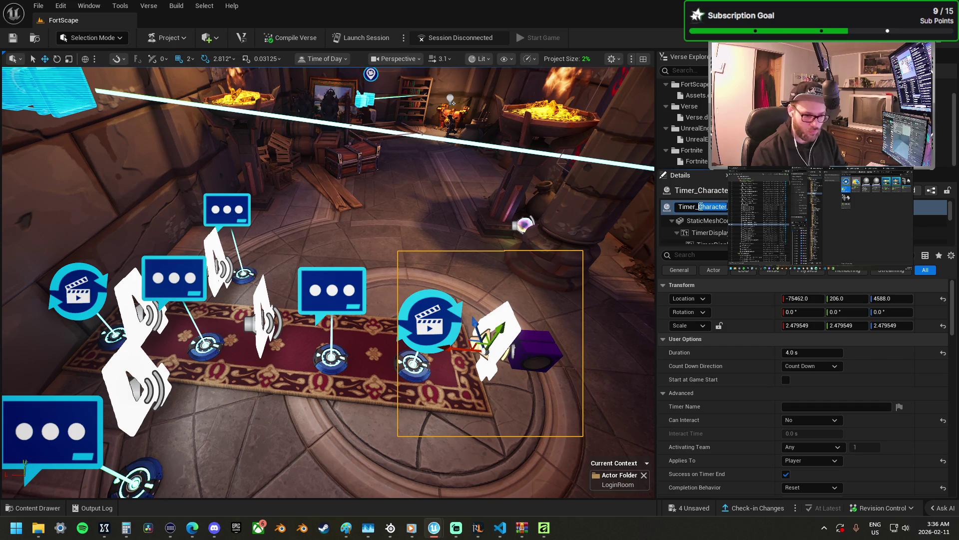
type("Spawn_T")
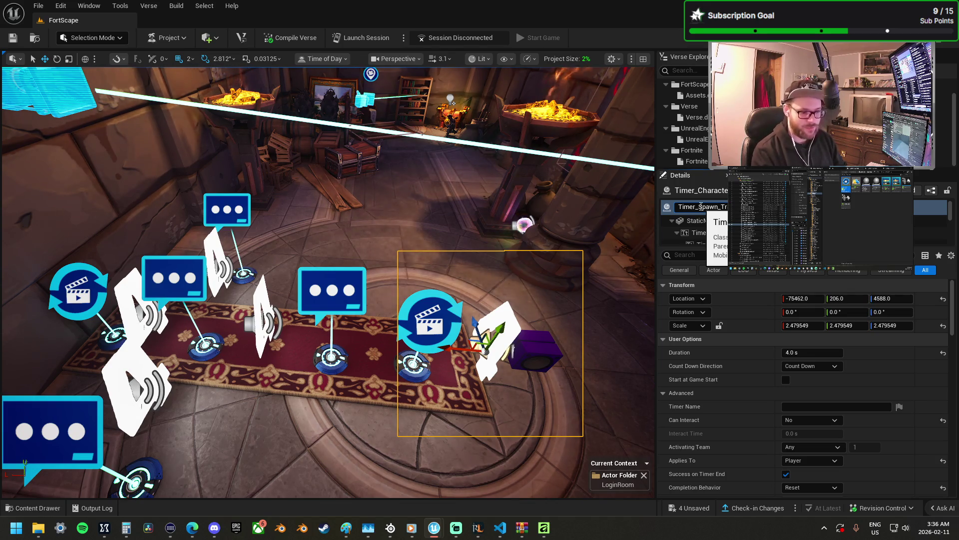
mouse_move(380, 221)
left_mouse_down()
mouse_move(546, 208)
mouse_move(541, 130)
left_mouse_up()
scroll(327, 282, "down", 4)
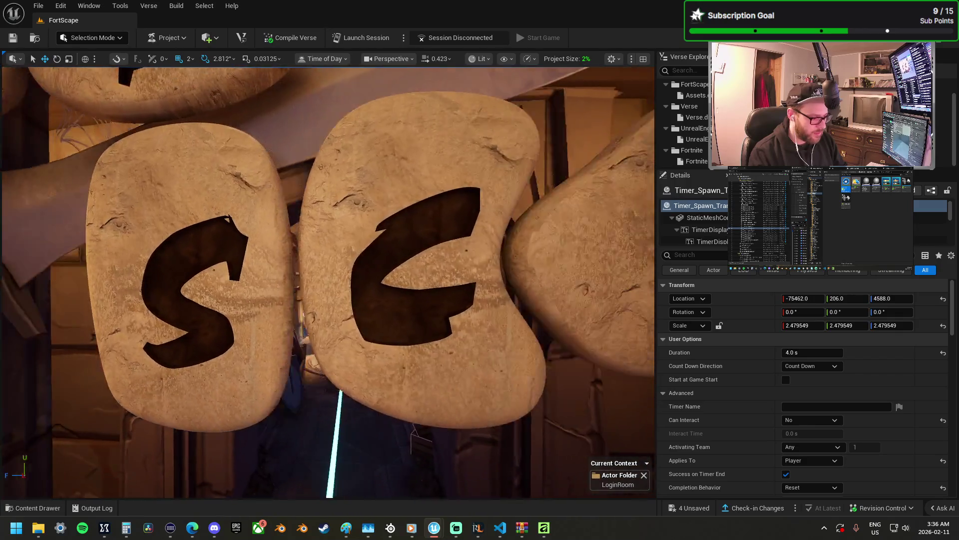
scroll(379, 223, "down", 2)
left_click_drag(379, 223, 379, 223)
left_click(379, 223)
scroll(387, 231, "down", 3)
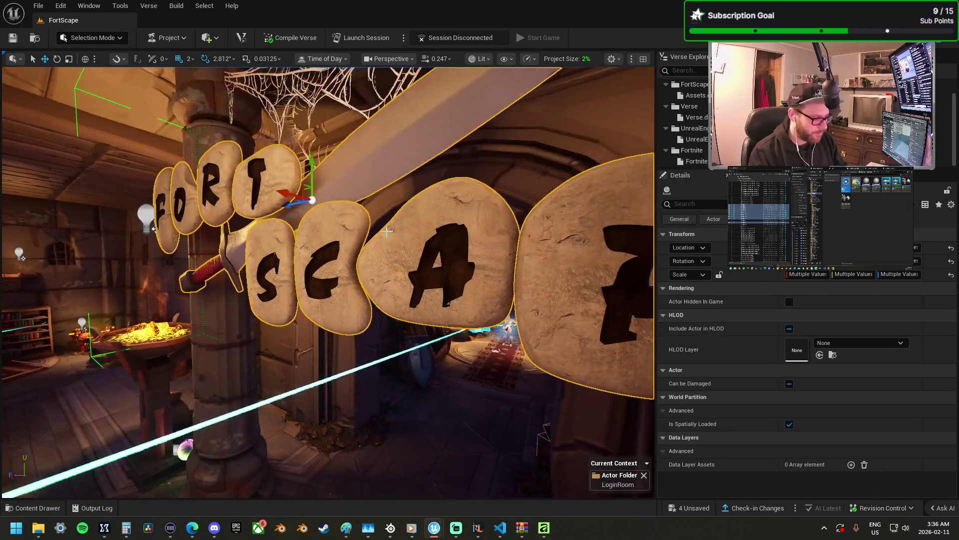
left_click(350, 223)
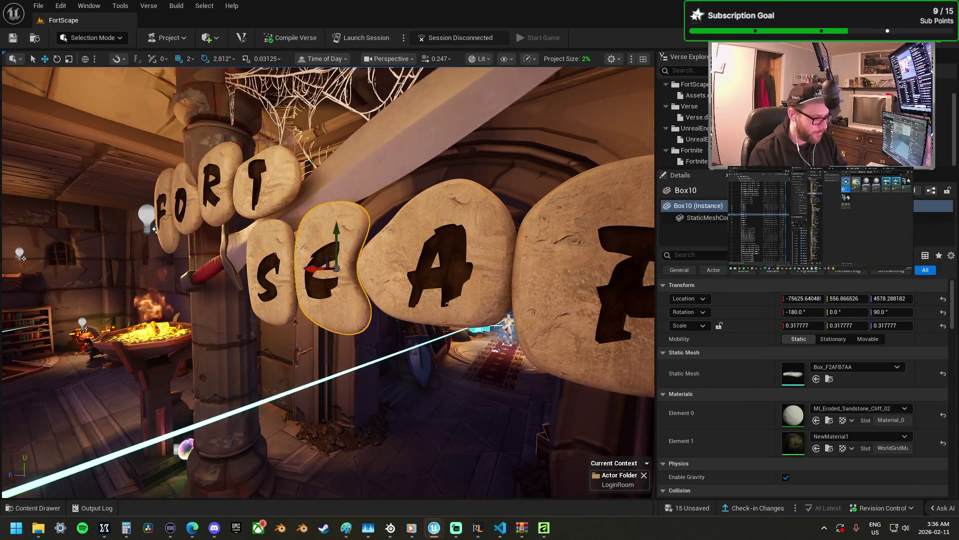
scroll(350, 223, "up", 5)
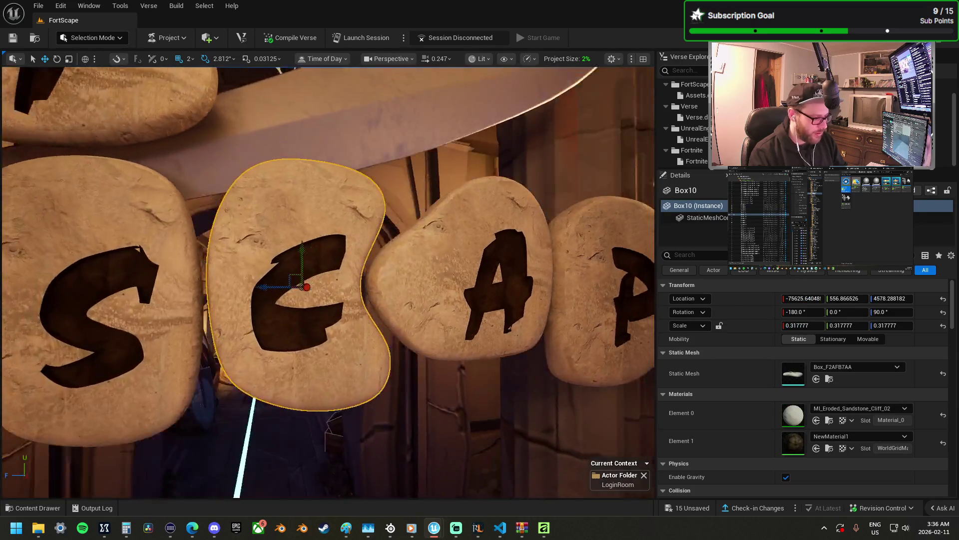
left_click_drag(377, 229, 365, 224)
left_click_drag(443, 245, 442, 246)
key("ctrl+z")
left_click_drag(465, 296, 469, 298)
left_click(469, 299)
left_click_drag(426, 257, 426, 257)
left_click(426, 257)
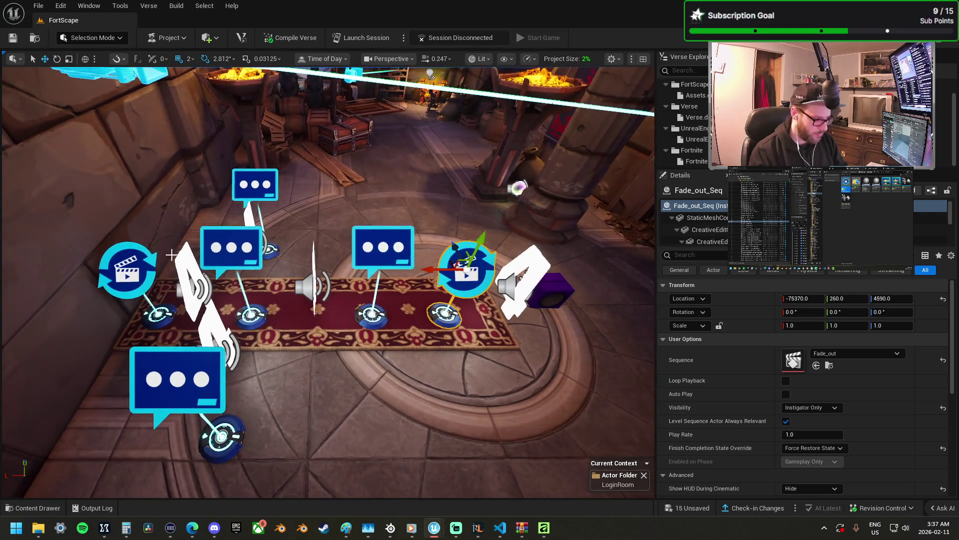
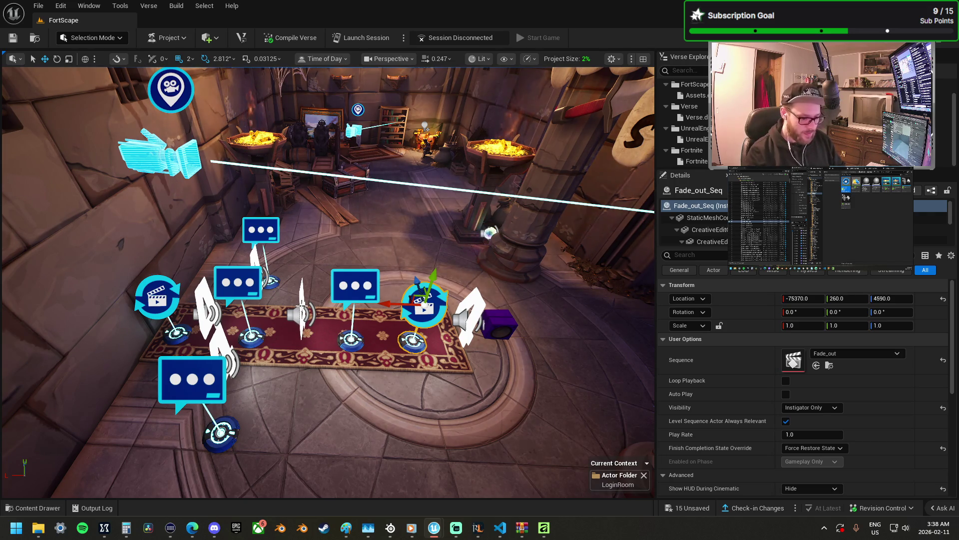
- Fly in and review Menu_Ui_Main's button labels in its Details
mouse_move(336, 363)
left_mouse_down()
mouse_move(390, 342)
mouse_move(320, 355)
mouse_move(374, 239)
left_mouse_up()
left_click(373, 239)
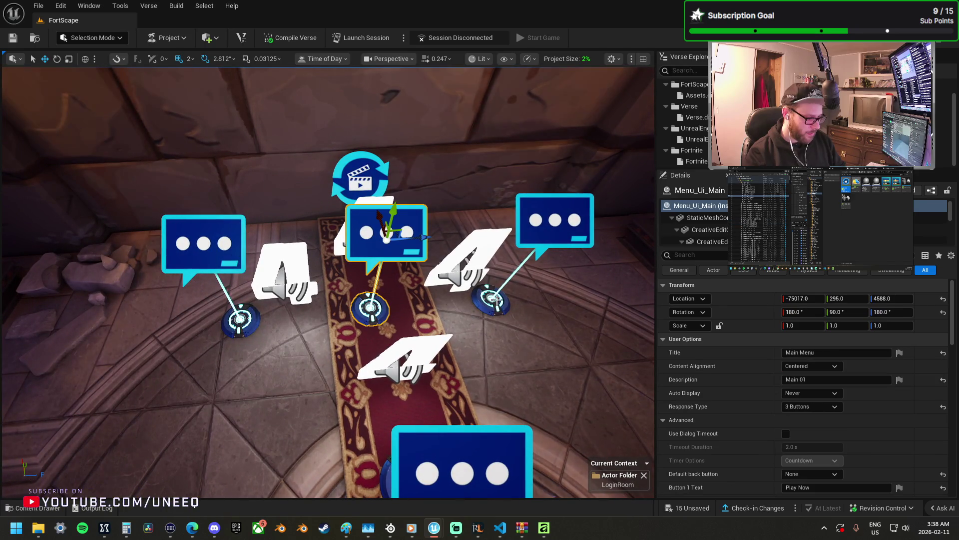
scroll(820, 447, "down", 5)
- Review Menu_Ui_Shop's Shop 1–Shop 4 and Return To Menu buttons, then face the FortScape sign
left_click(203, 243)
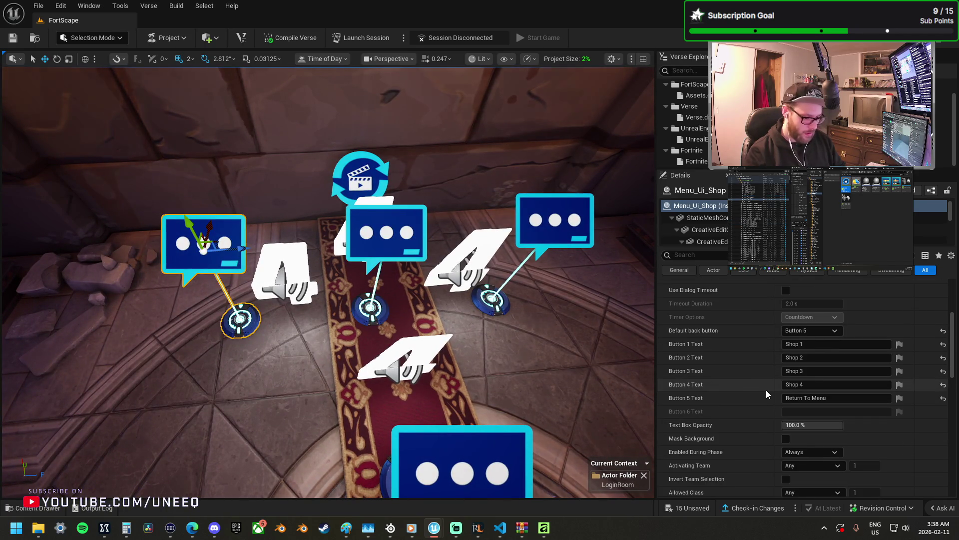
scroll(765, 393, "down", 2)
scroll(766, 392, "down", 1)
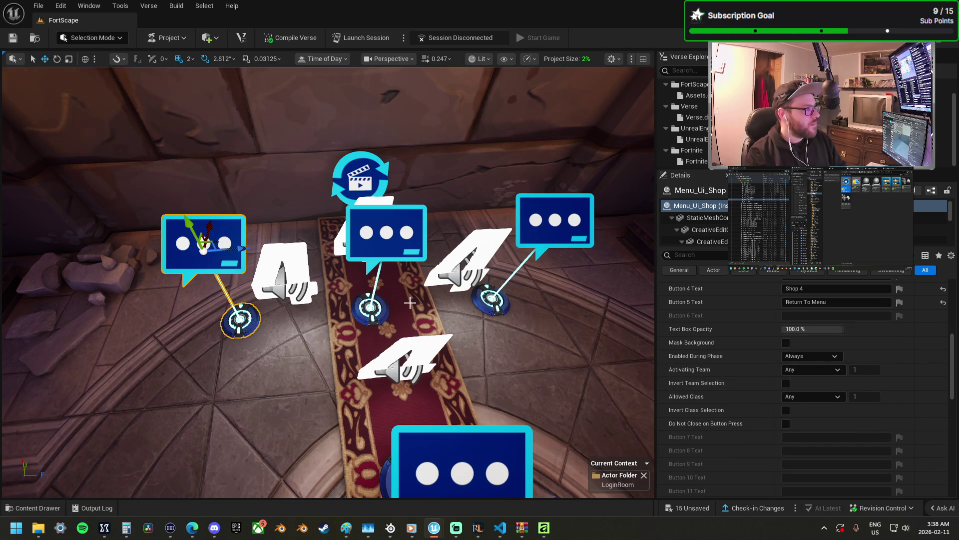
mouse_move(401, 321)
left_mouse_down()
mouse_move(401, 240)
mouse_move(388, 403)
mouse_move(399, 349)
mouse_move(382, 285)
mouse_move(359, 369)
left_mouse_up()
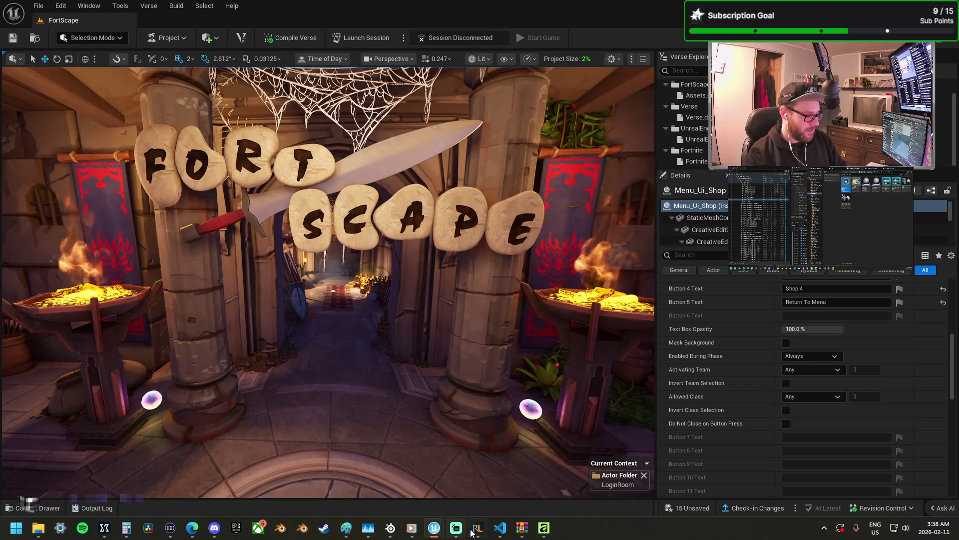
- Compare against RuneLite, then select the Fixed Point Camera with 2.0 s Ease-In-Out transitions
left_click(478, 527)
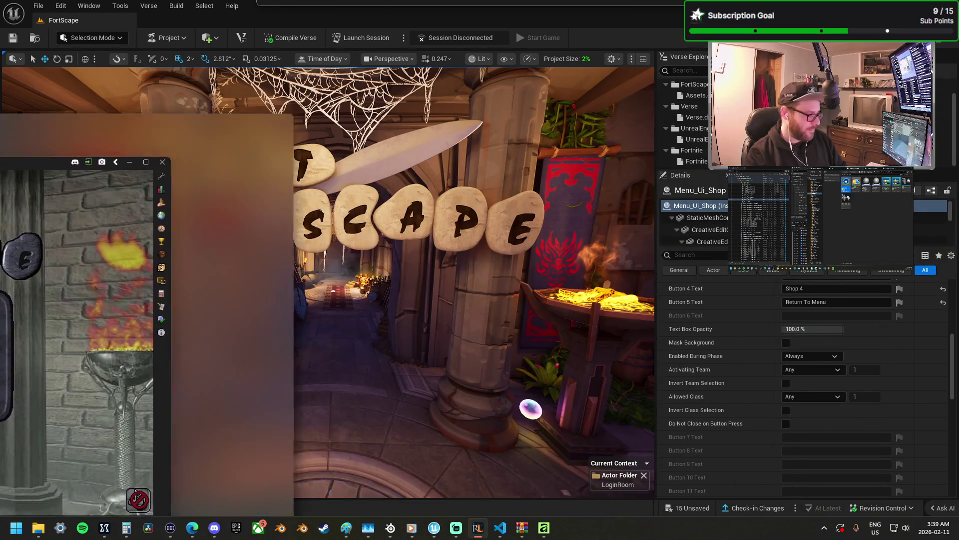
left_click_drag(0, 161, 0, 115)
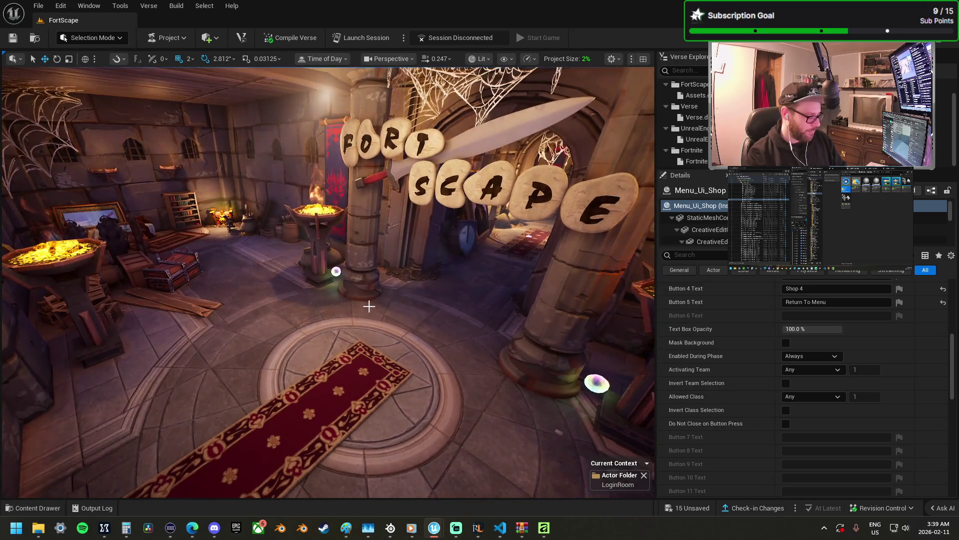
key("g")
mouse_move(382, 308)
left_mouse_down()
mouse_move(231, 260)
mouse_move(329, 285)
mouse_move(253, 281)
mouse_move(236, 289)
mouse_move(238, 319)
left_mouse_up()
left_click(231, 259)
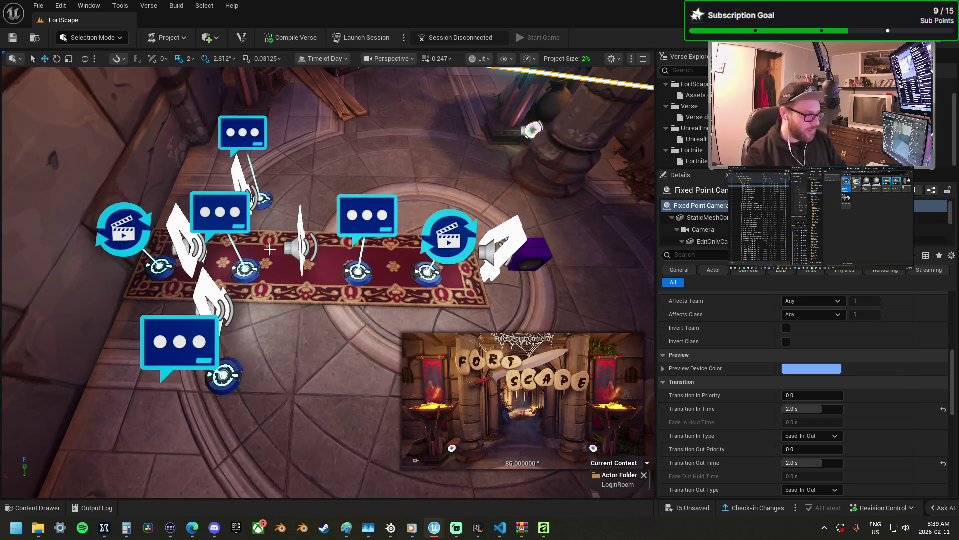
- Inspect Timer_Spawn_Trans's Start binding to Mutator Zone2 On Player Entering Zone, then select Timer_Shop_Trans
mouse_move(238, 320)
left_mouse_down()
mouse_move(237, 303)
mouse_move(225, 319)
mouse_move(221, 296)
left_mouse_up()
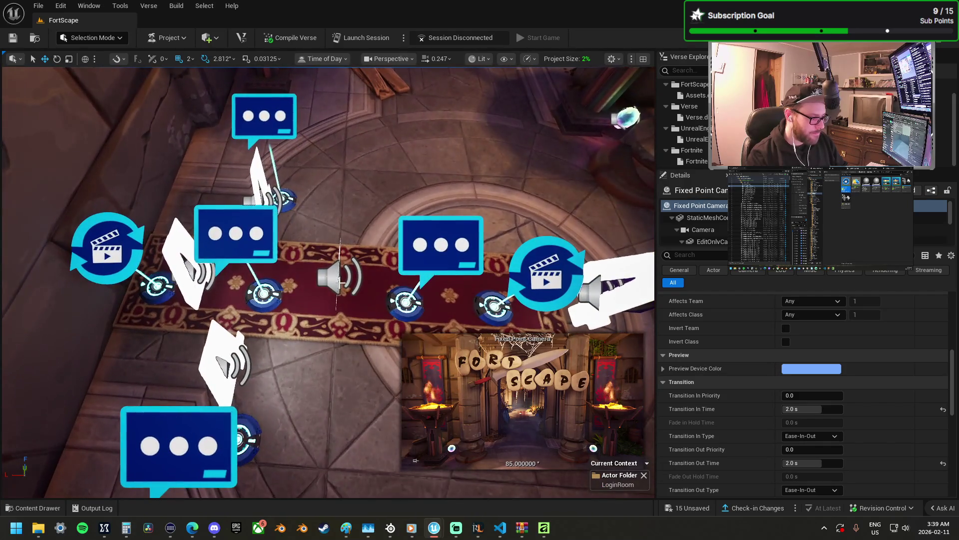
left_click(235, 232)
mouse_move(235, 233)
left_mouse_down()
mouse_move(210, 232)
mouse_move(335, 217)
left_mouse_up()
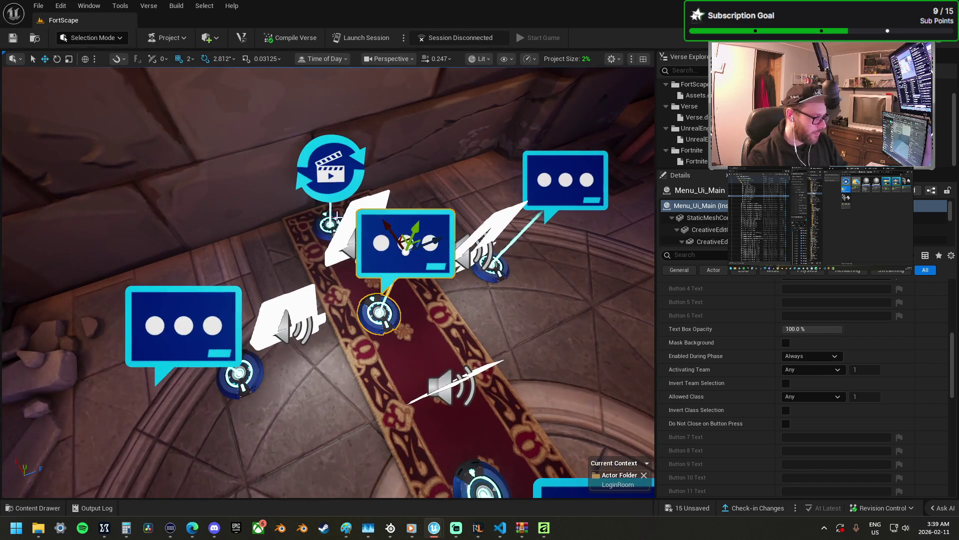
left_click(362, 232)
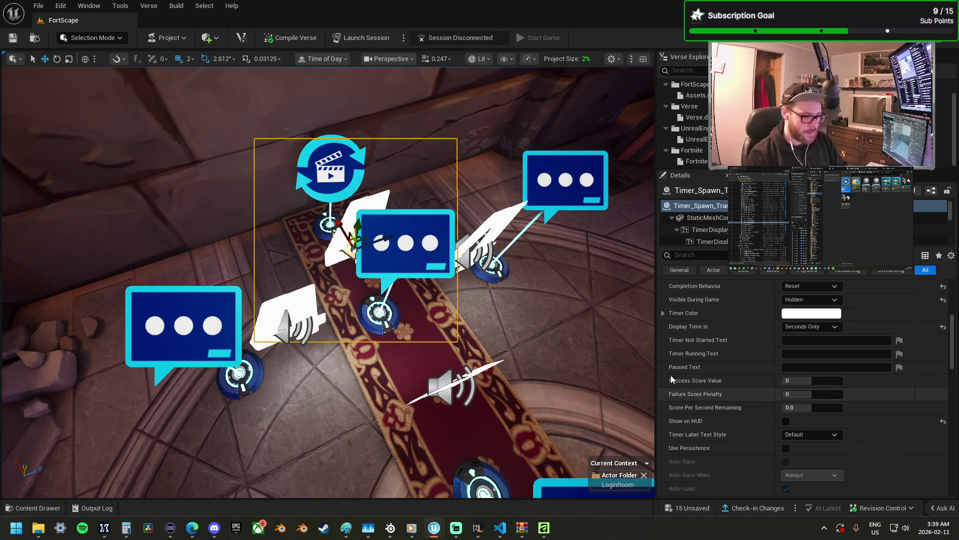
scroll(797, 380, "down", 10)
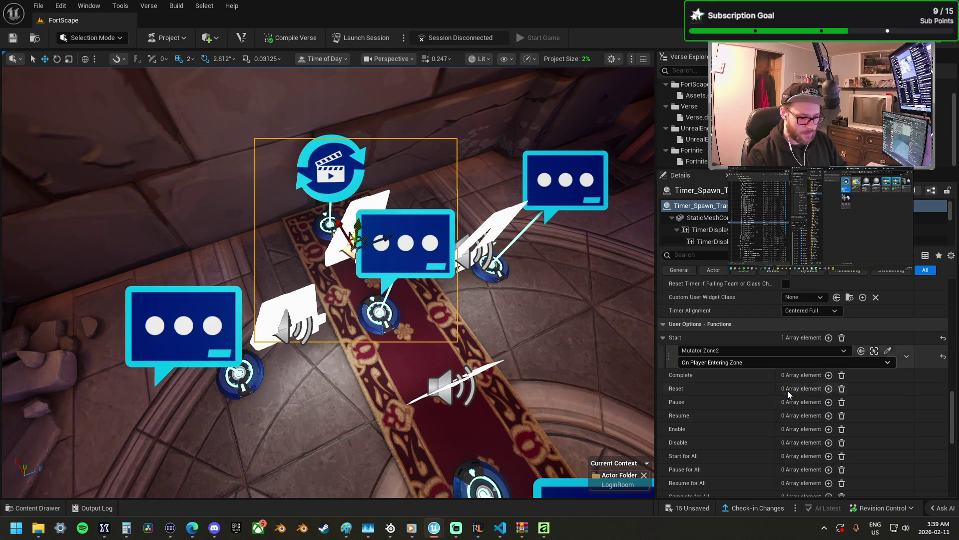
left_click(308, 297)
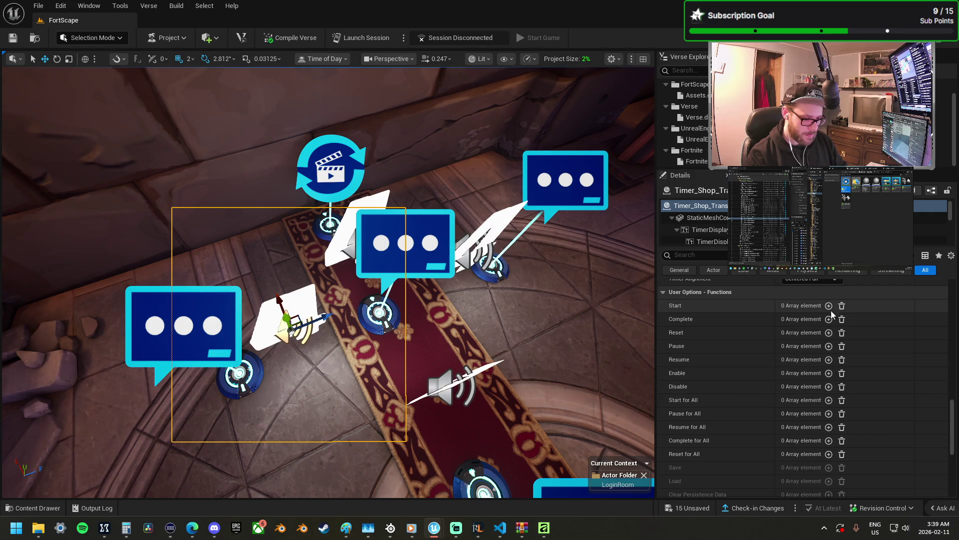
- Bind Timer_Shop_Trans's Start to Menu_Ui_Main On Responding Button 3
left_click(829, 305)
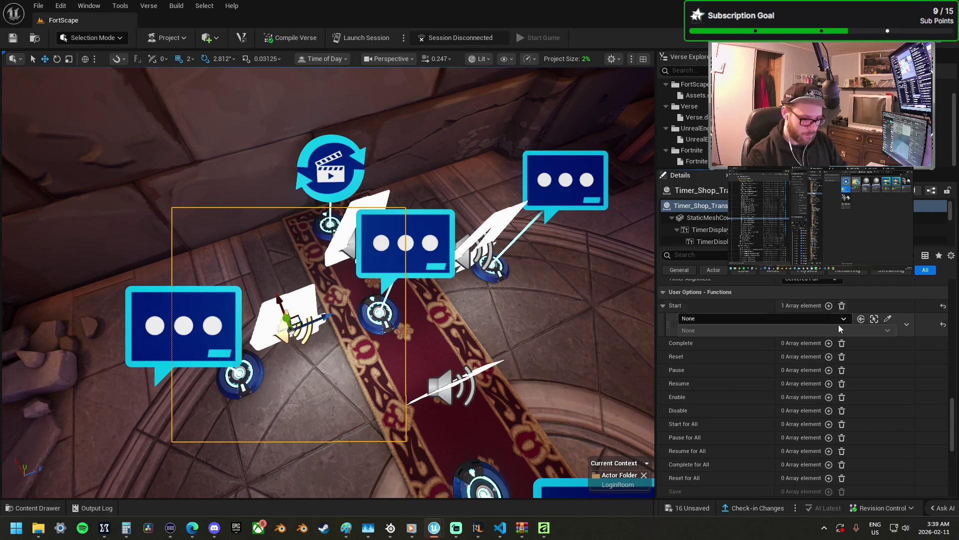
left_click(888, 320)
left_click(402, 249)
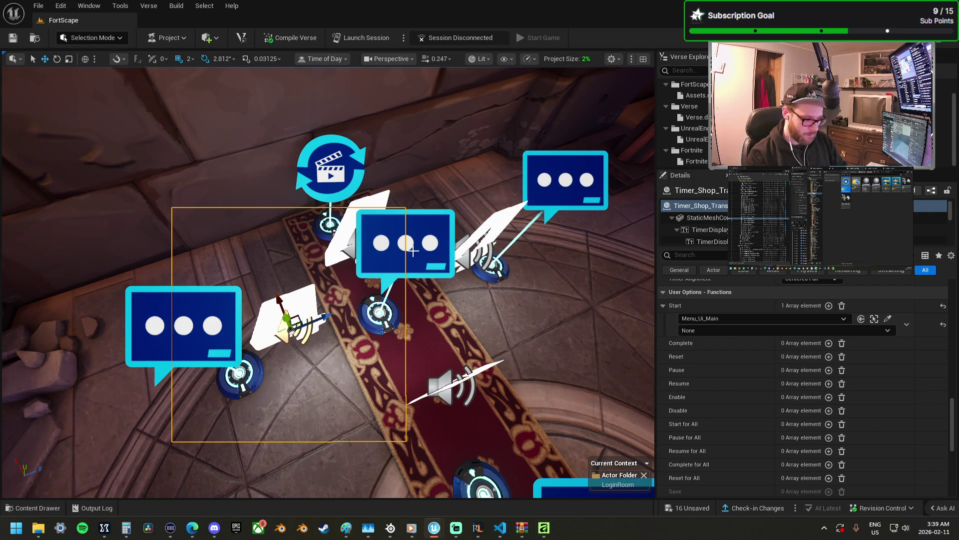
left_click(694, 330)
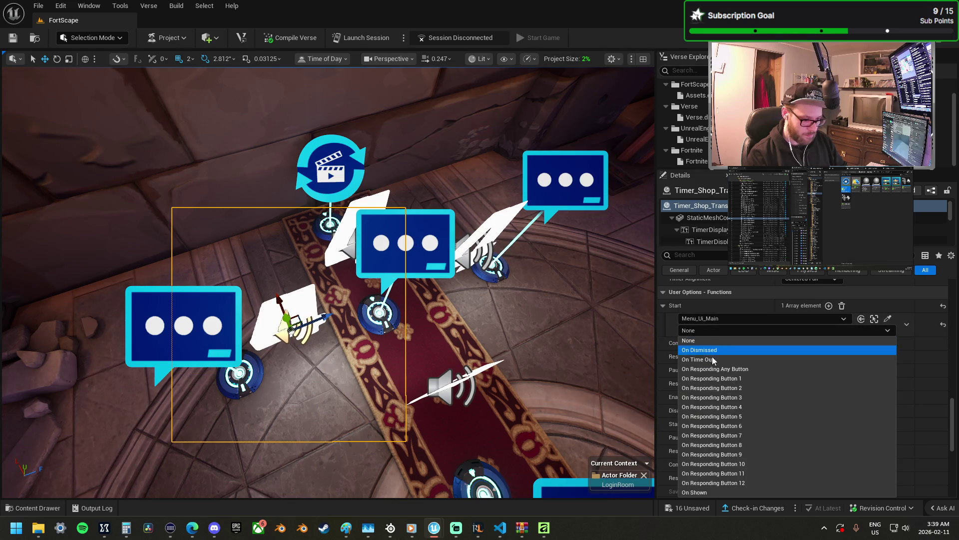
left_click(727, 397)
left_click(875, 318)
scroll(766, 335, "up", 10)
scroll(771, 341, "up", 6)
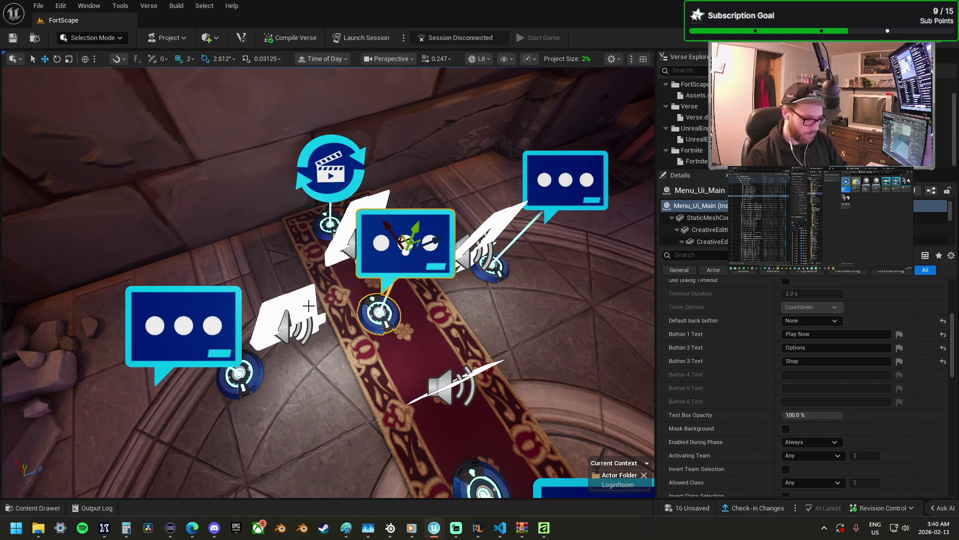
scroll(797, 400, "down", 10)
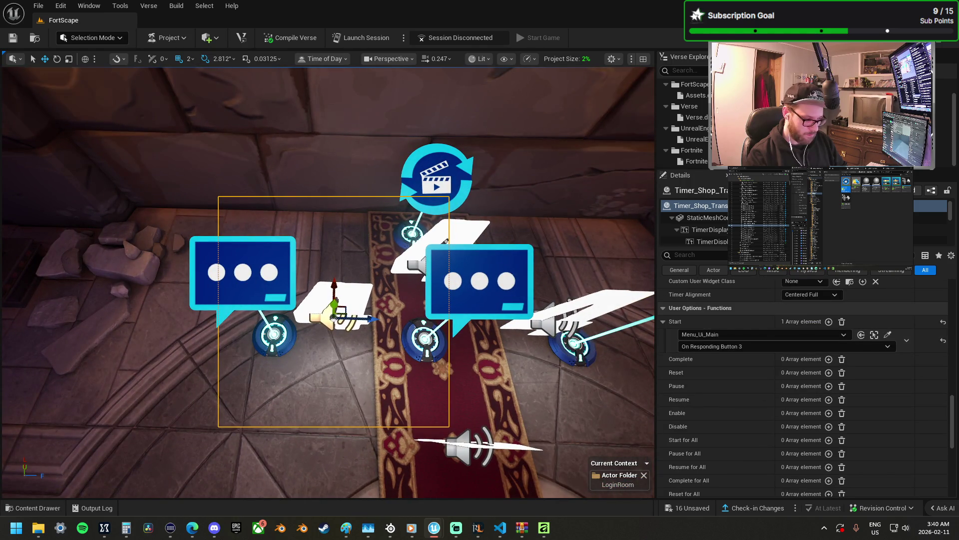
scroll(751, 374, "up", 10)
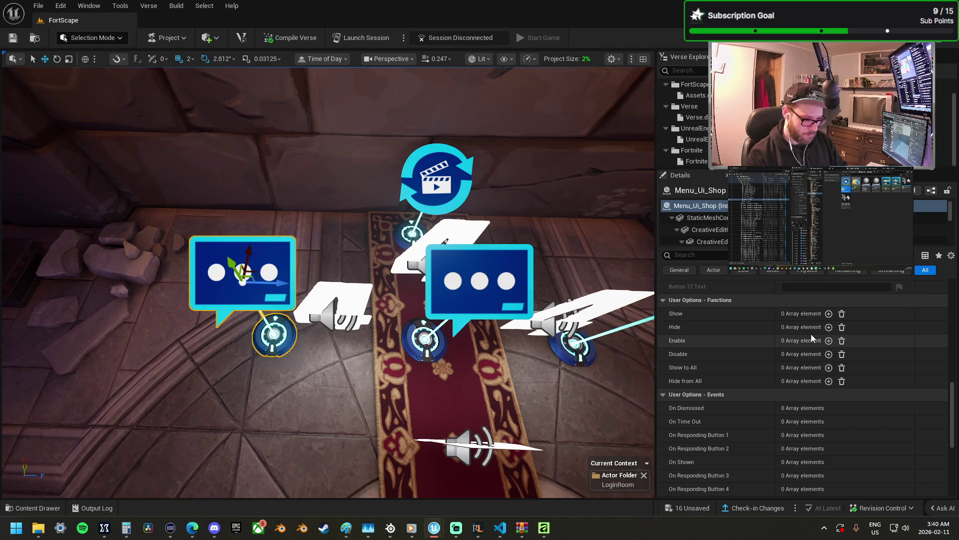
- Add a Show entry on Menu_Ui_Shop triggered by Timer_Shop_Trans On Success
left_click(829, 313)
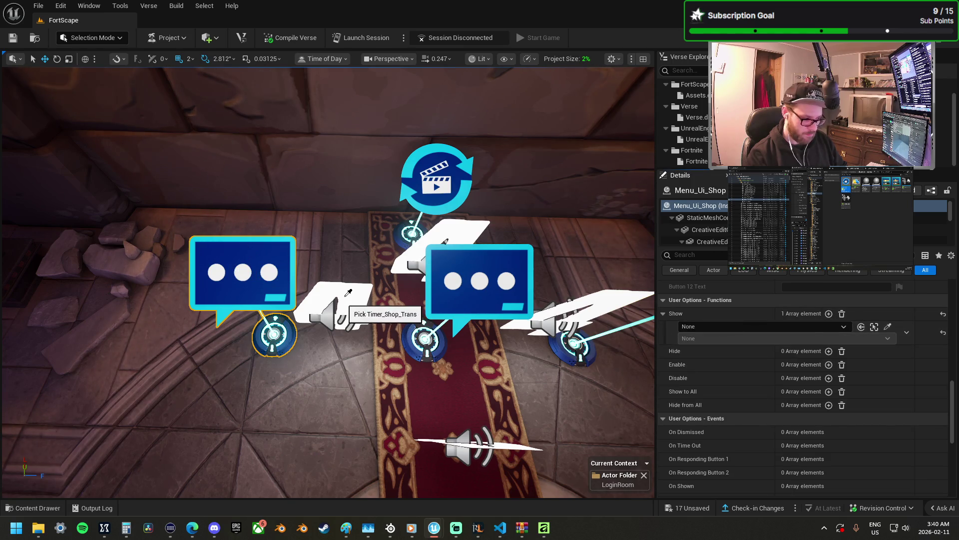
left_click(395, 250)
left_click(688, 339)
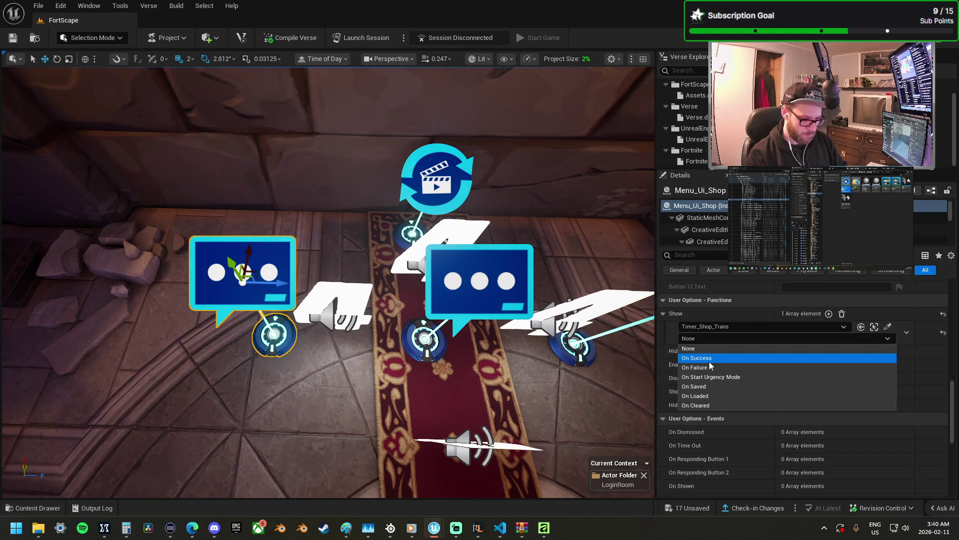
left_click(704, 358)
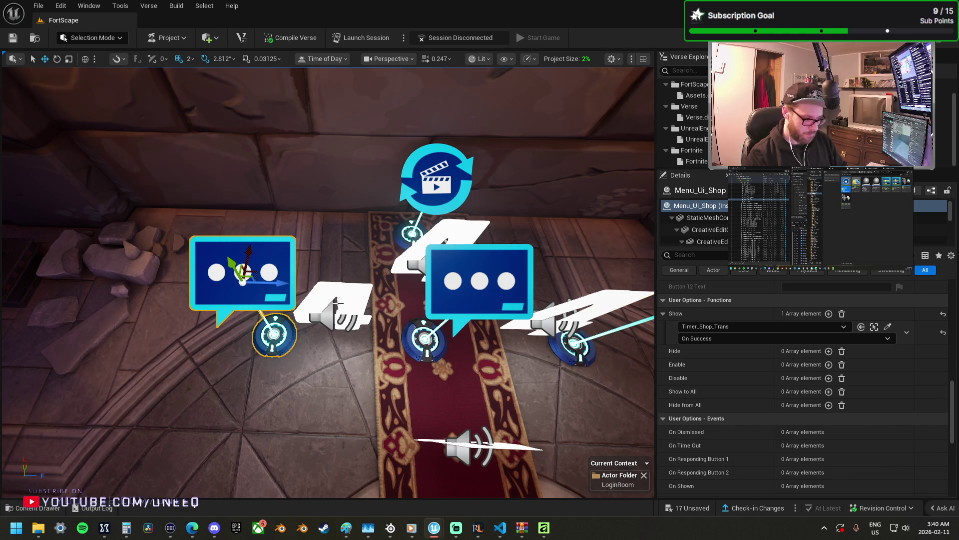
left_click(361, 314)
key("f")
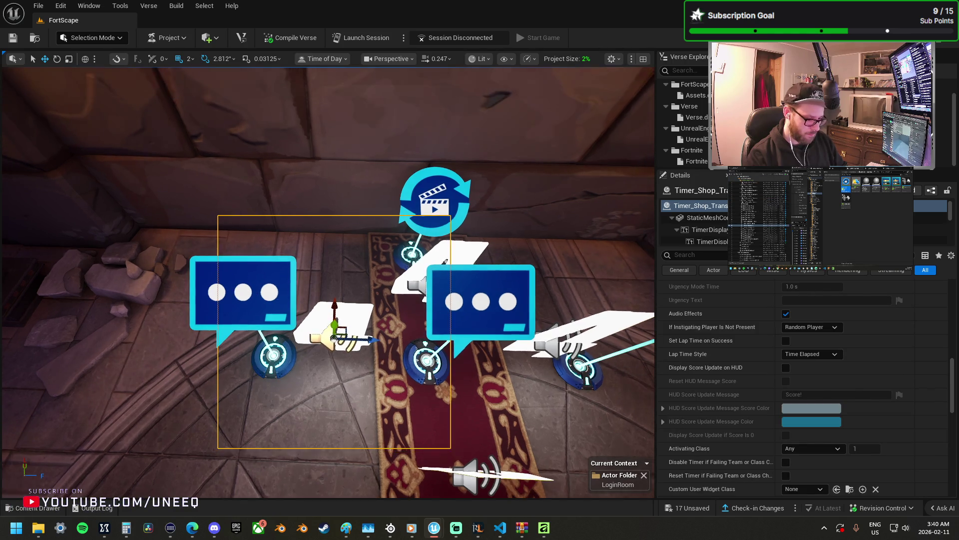
scroll(350, 350, "down", 3)
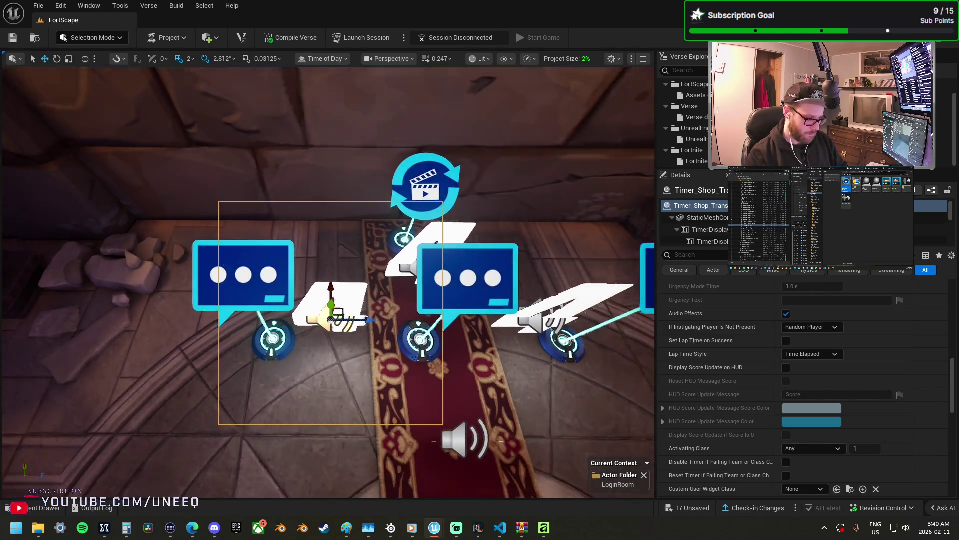
scroll(350, 350, "up", 3)
- Rotate Timer_Shop_Trans about 87°, shift it left, and Alt-drag a duplicate to its right
left_click_drag(305, 364, 341, 365)
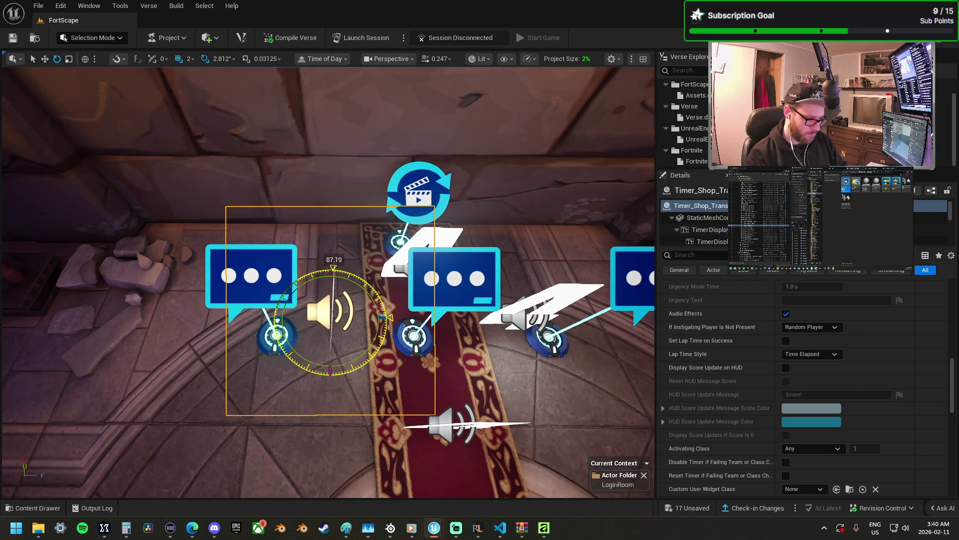
left_click_drag(363, 312, 343, 309)
scroll(350, 312, "up", 4)
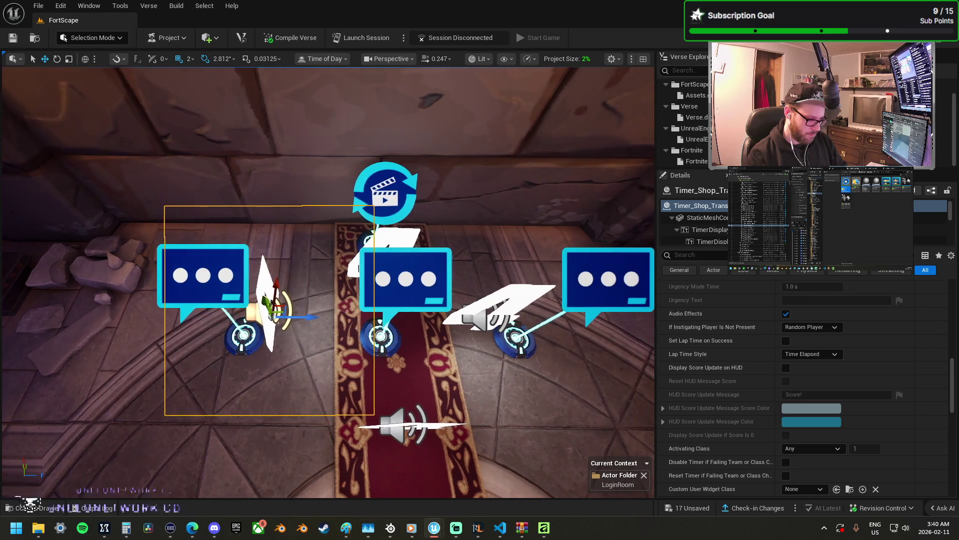
scroll(350, 312, "down", 1)
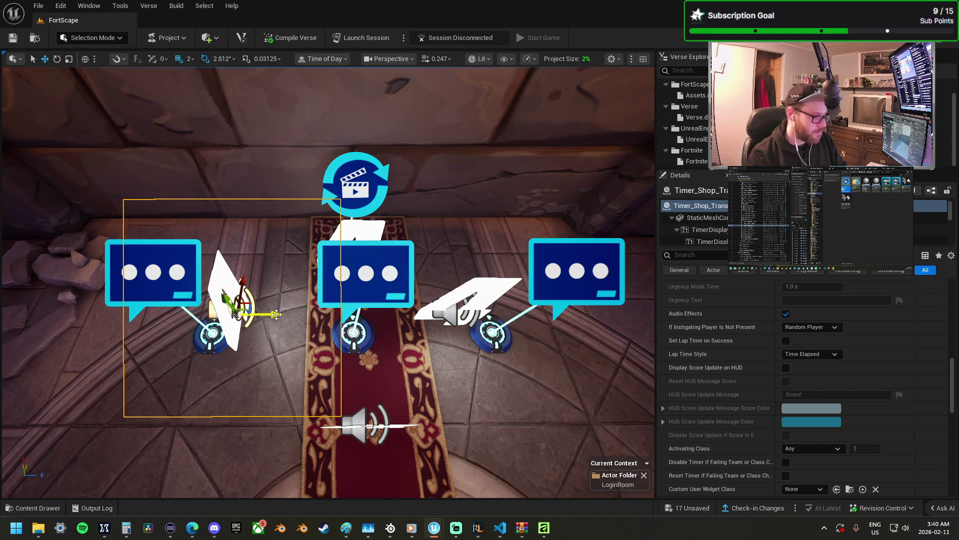
left_click_drag(277, 314, 324, 314)
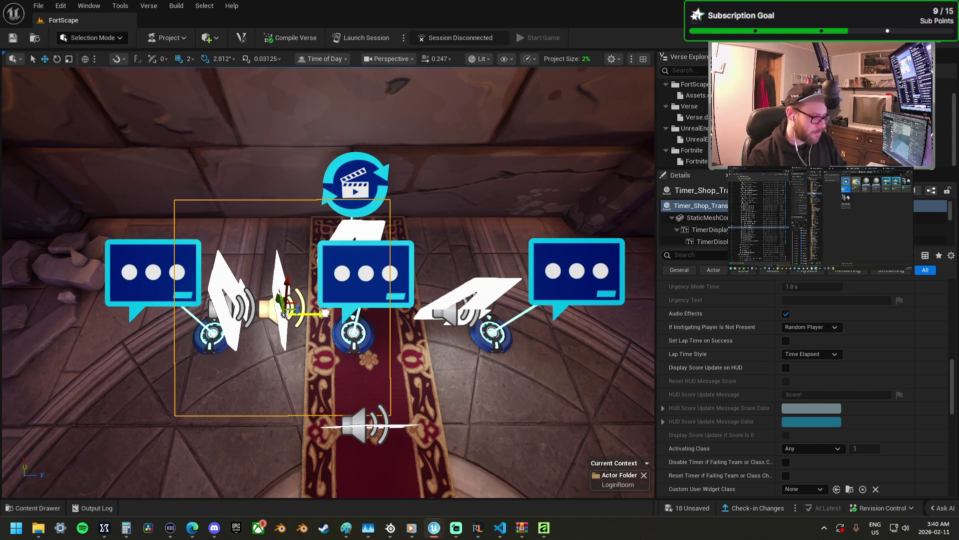
- Bind the shop timer's Start to Menu_Ui_Shop, initially On Responding Button 4
left_click(184, 274)
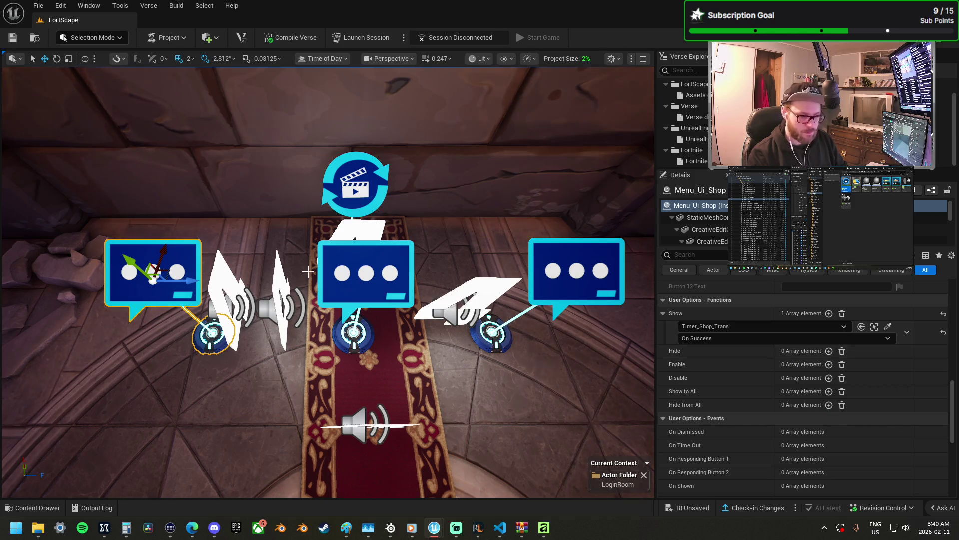
left_click(288, 286)
scroll(877, 386, "down", 5)
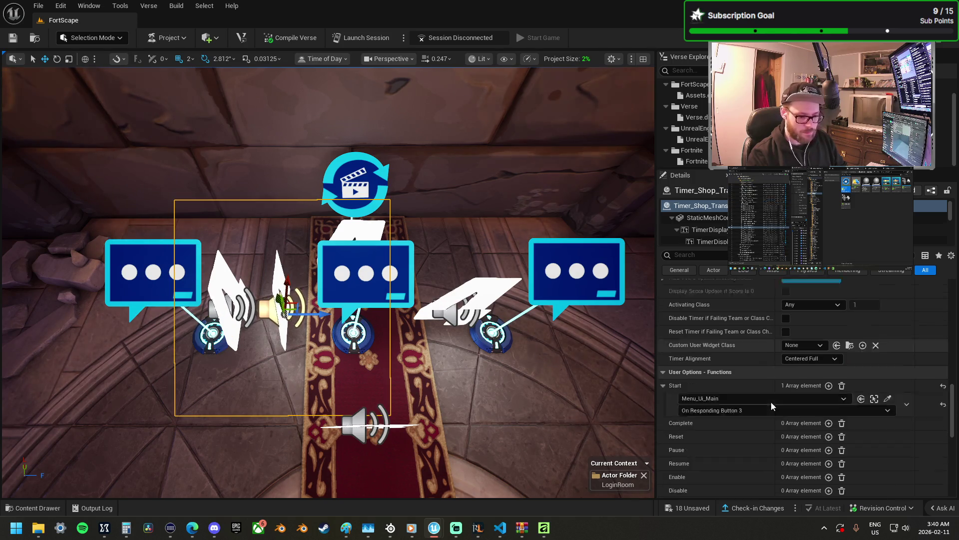
left_click(888, 382)
left_click(181, 267)
left_click(689, 395)
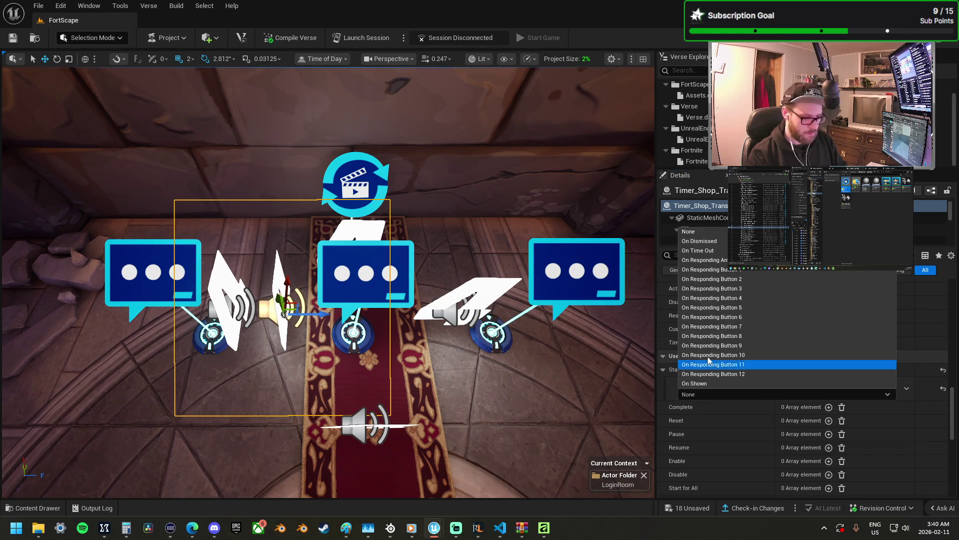
left_click(717, 299)
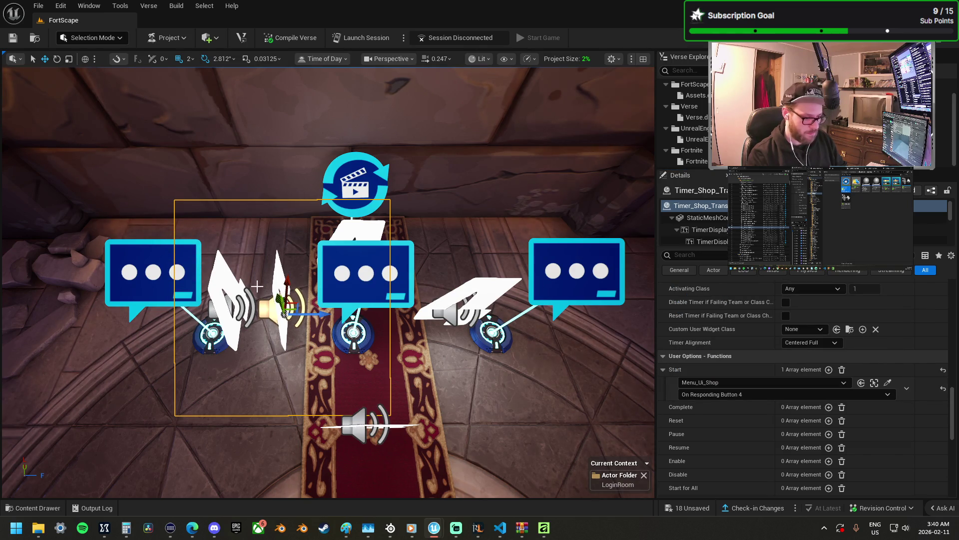
- Check the shop menu's bindings and switch the timer's trigger to On Responding Button 5
left_click(147, 301)
scroll(735, 344, "up", 10)
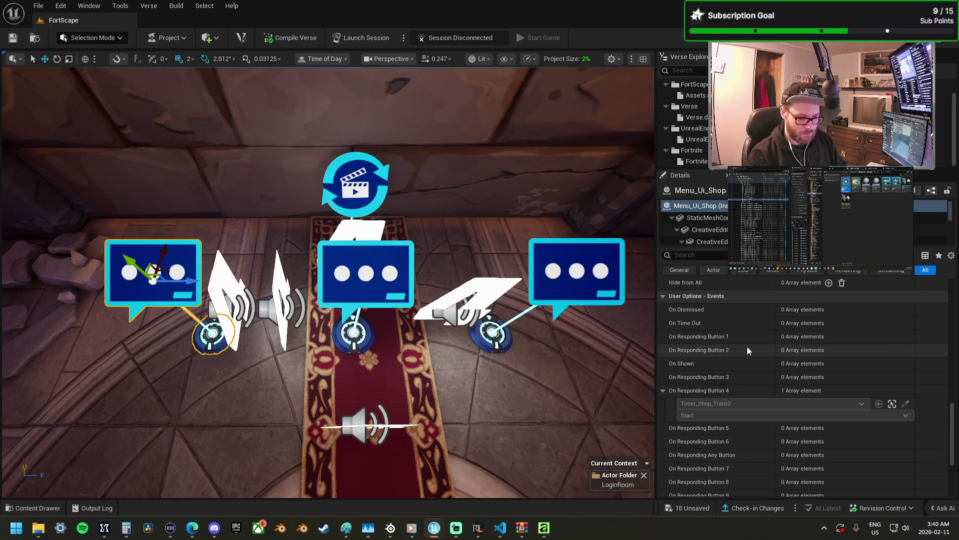
scroll(767, 353, "up", 5)
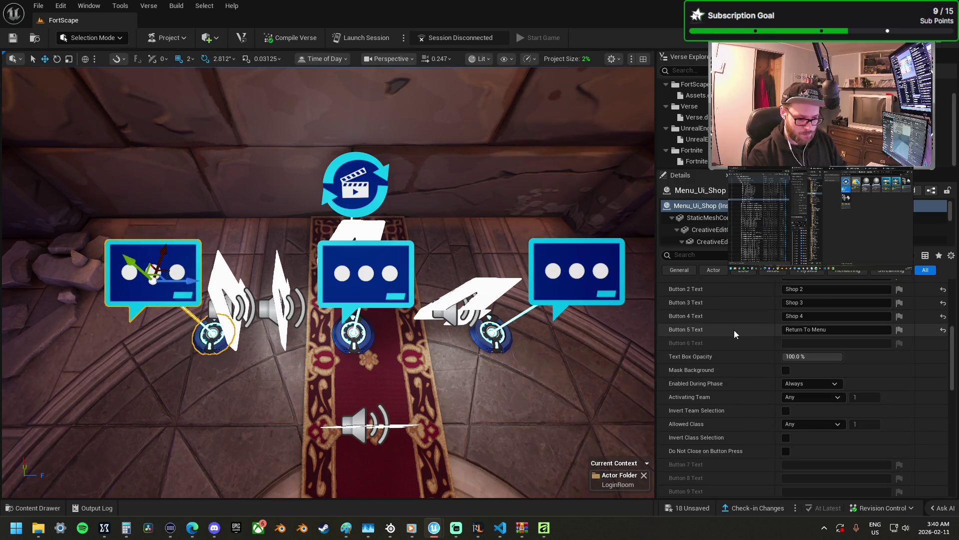
left_click(279, 285)
scroll(790, 382, "up", 5)
scroll(787, 384, "down", 10)
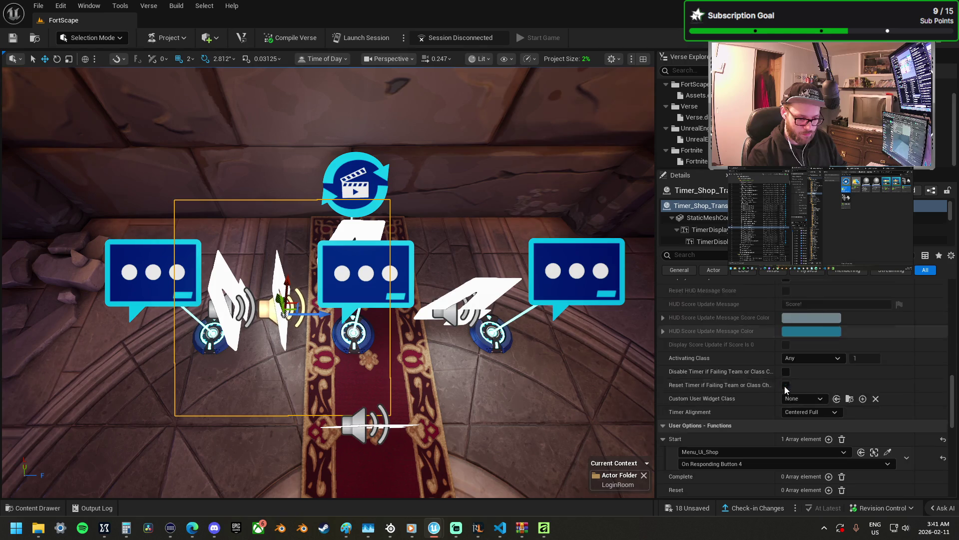
scroll(785, 385, "down", 4)
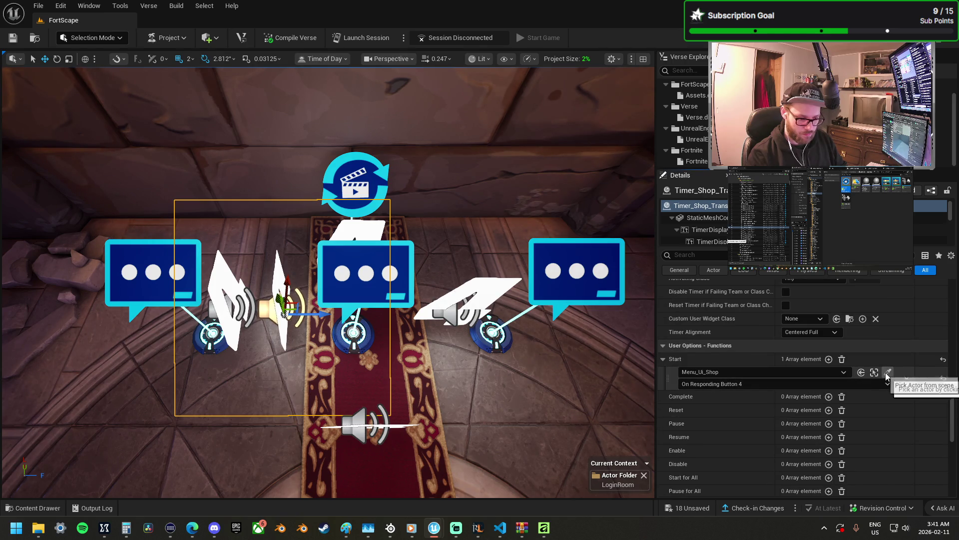
left_click(851, 384)
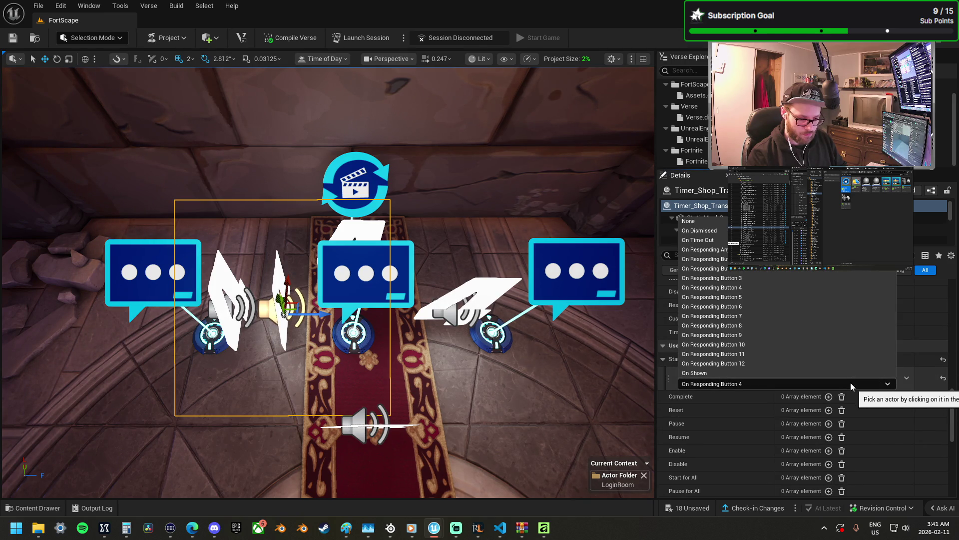
left_click(734, 297)
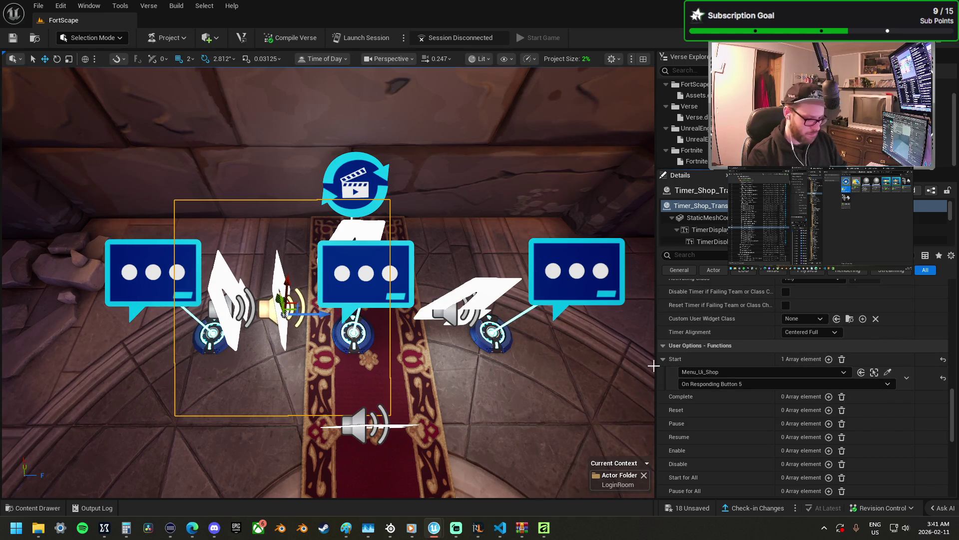
- Add a Menu_Ui_Main Show entry triggered by Timer_Shop_Trans2 On Success
left_click(366, 274)
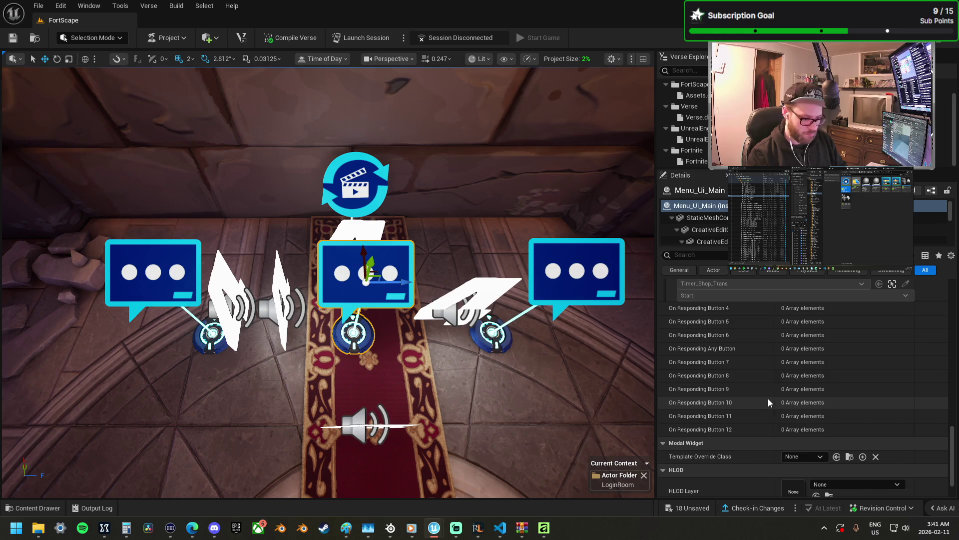
scroll(779, 397, "up", 1)
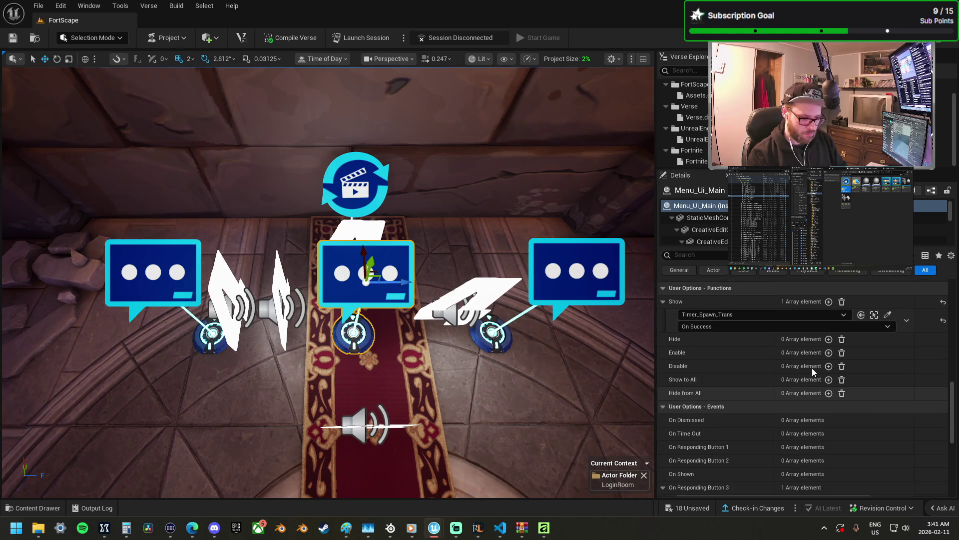
left_click(829, 301)
left_click(889, 339)
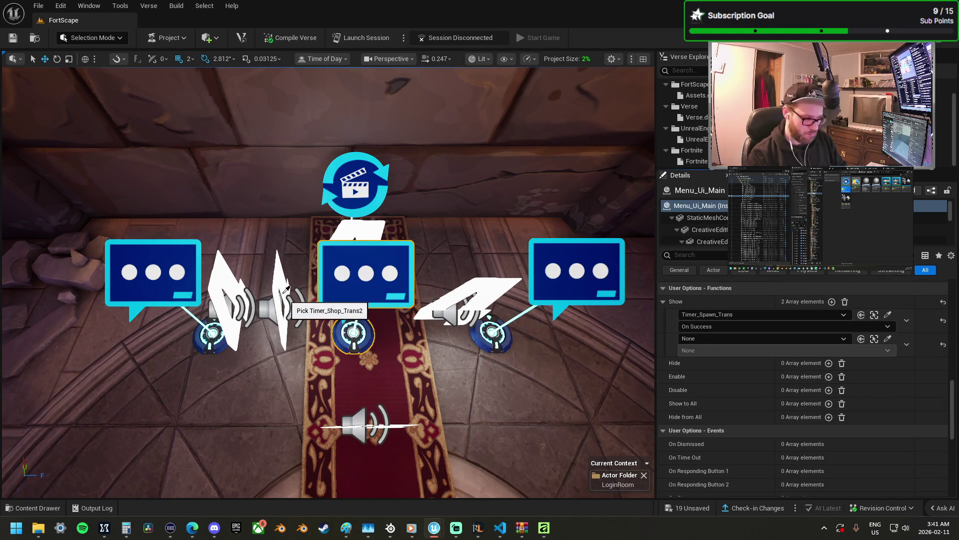
left_click(280, 282)
left_click(706, 351)
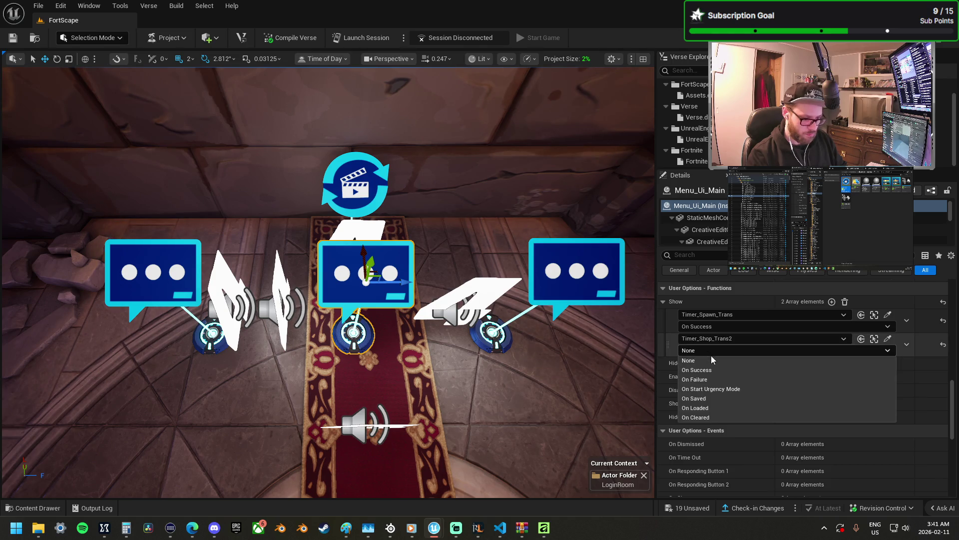
left_click(721, 370)
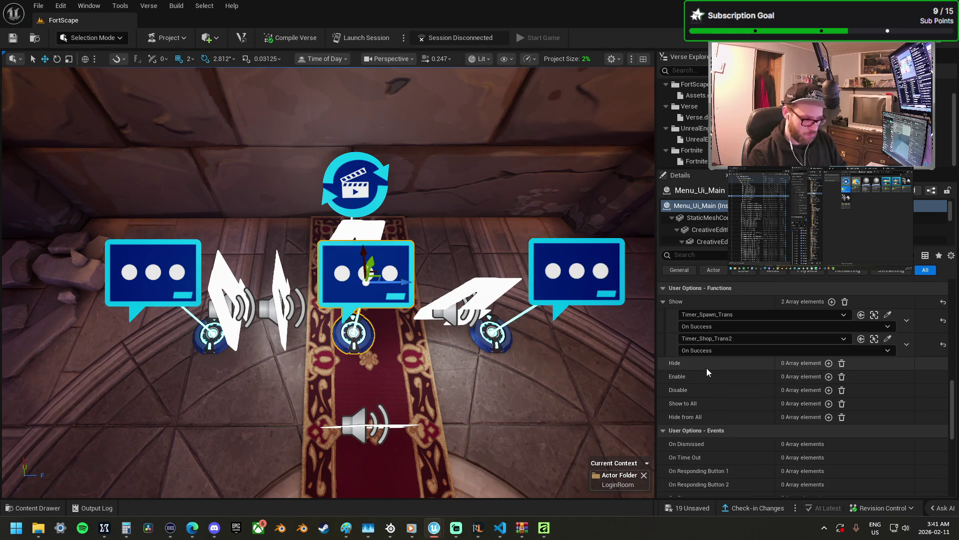
left_click(479, 320)
- Rotate Timer_Options_Trans -90° and nudge it slightly right
key("e")
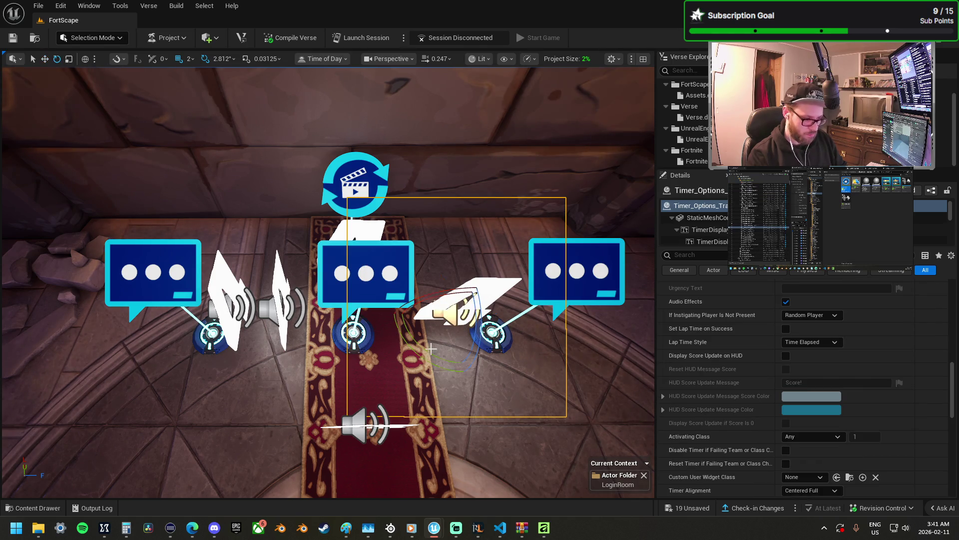
left_click_drag(402, 352, 465, 379)
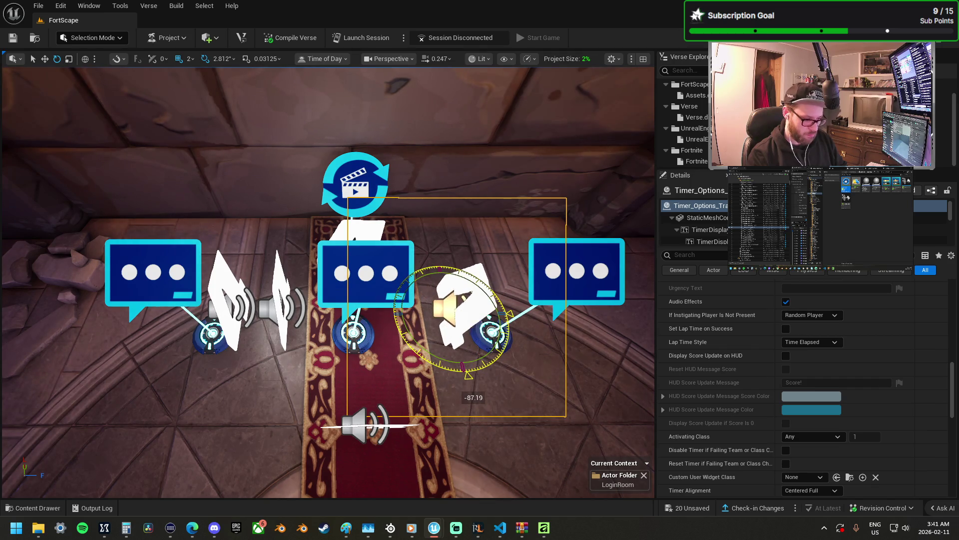
mouse_move(488, 313)
left_mouse_down()
mouse_move(501, 311)
mouse_move(479, 302)
left_mouse_up()
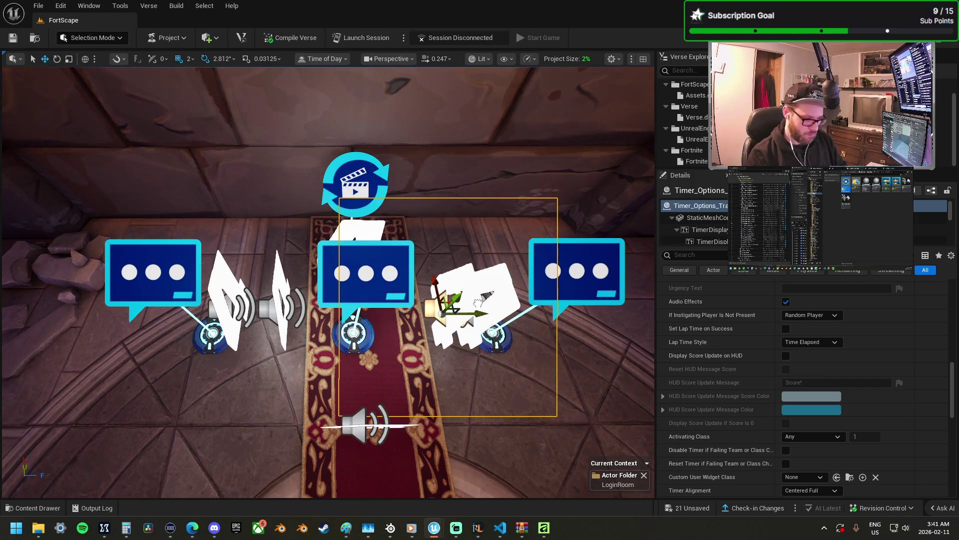
mouse_move(329, 338)
left_mouse_down()
mouse_move(319, 320)
mouse_move(328, 338)
left_mouse_up()
left_click(375, 312)
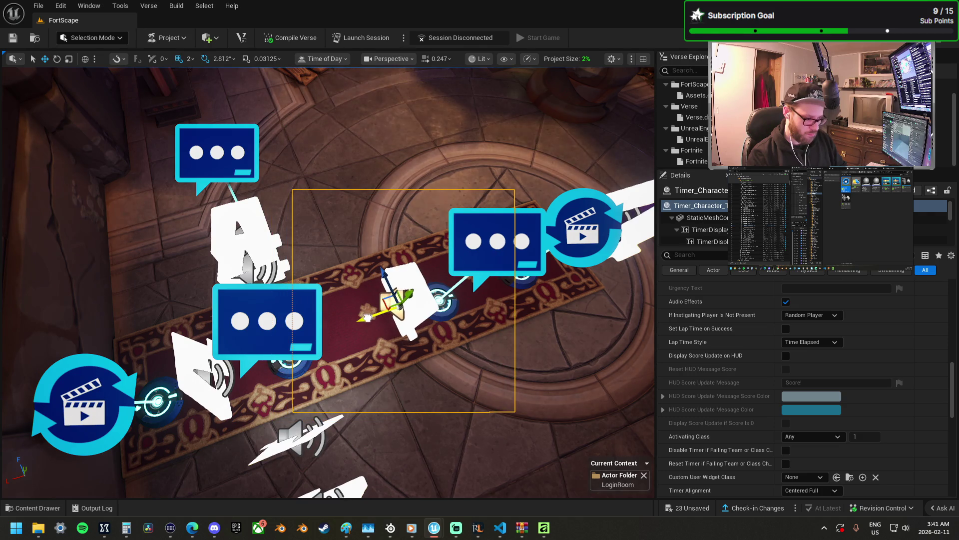
left_click_drag(368, 317, 362, 309)
- Add two more Show entries to Menu_Ui_Main, sourcing the first from Timer_Character_Trans2
left_click(293, 274)
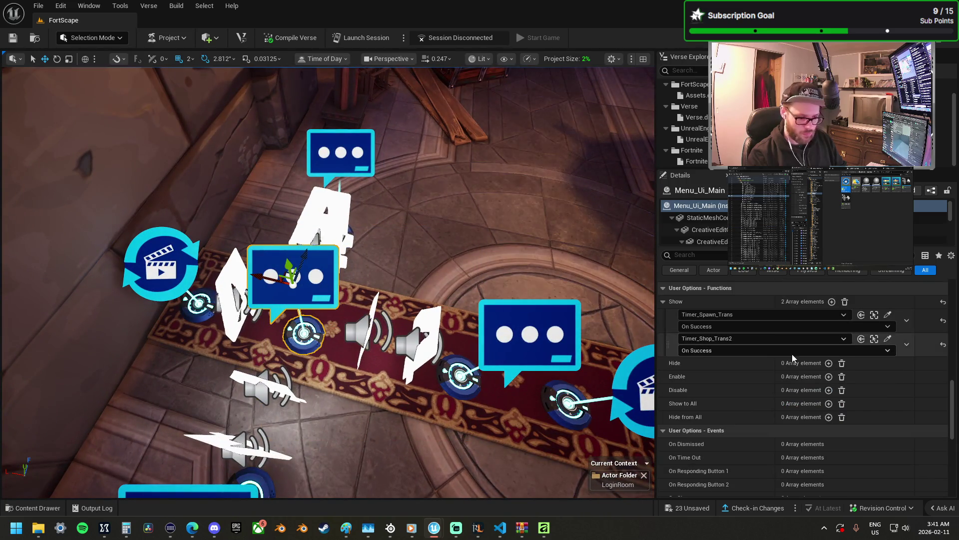
scroll(760, 375, "up", 2)
left_click_drag(362, 308, 370, 319)
left_click(831, 349)
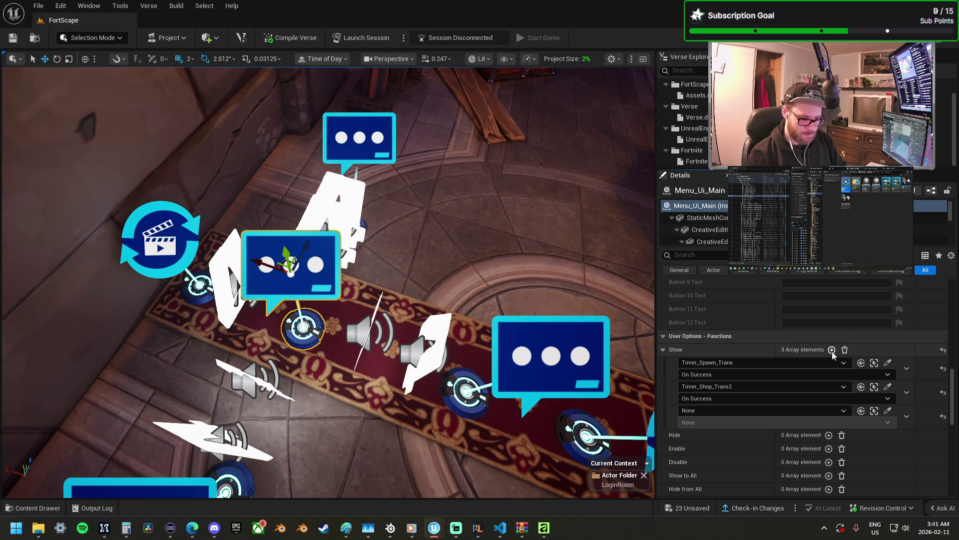
left_click(831, 350)
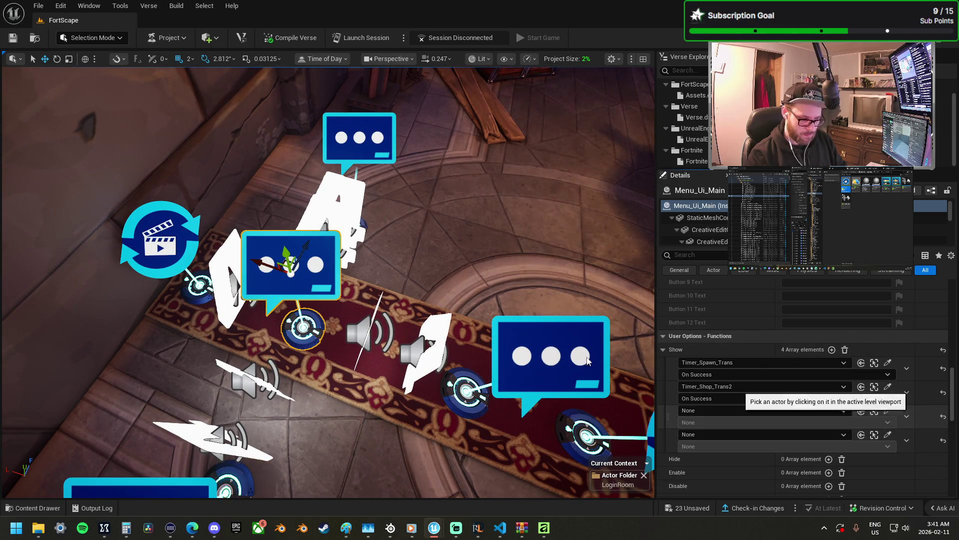
left_click(888, 410)
left_click(363, 328)
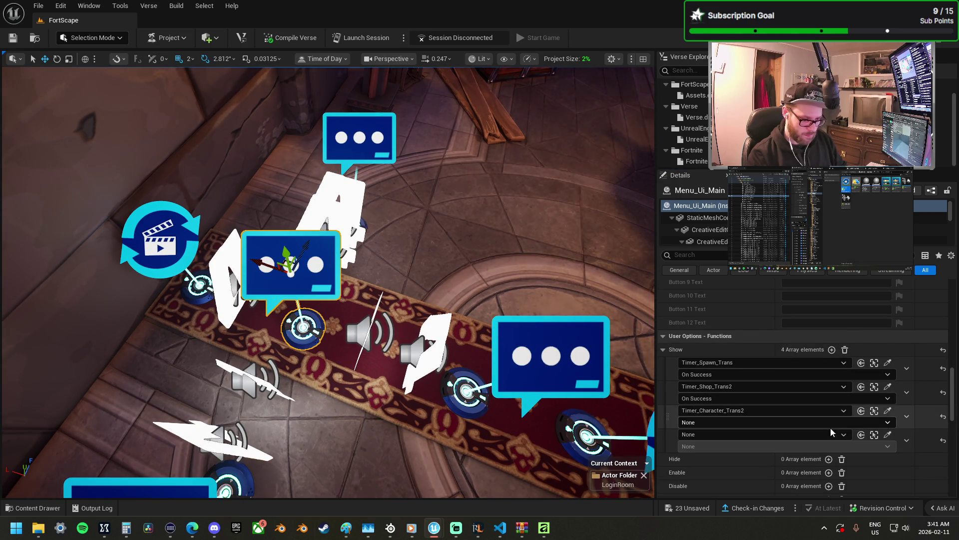
- Source the other Show entry from Timer_Options_Trans2 and set both entries to On Success
left_click(888, 435)
left_click(340, 215)
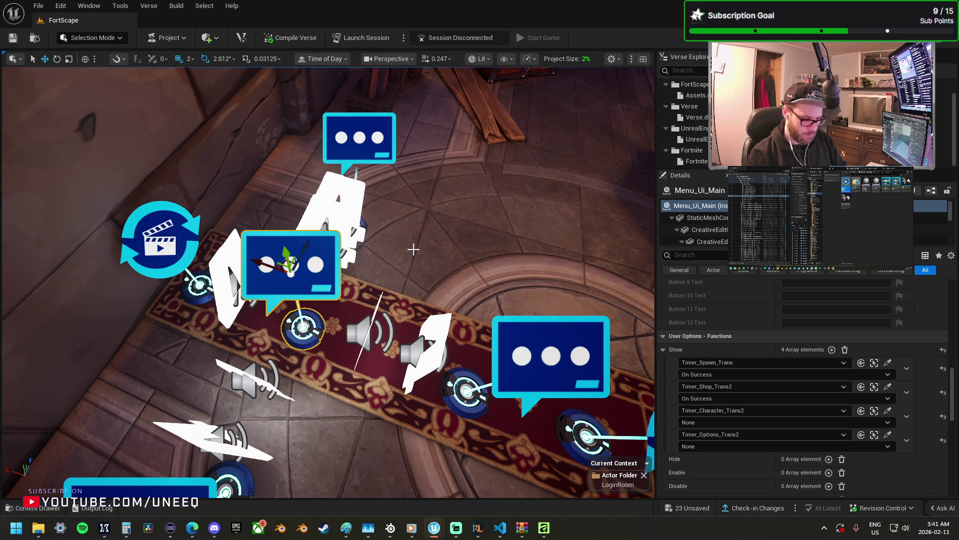
left_click(694, 422)
left_click(707, 441)
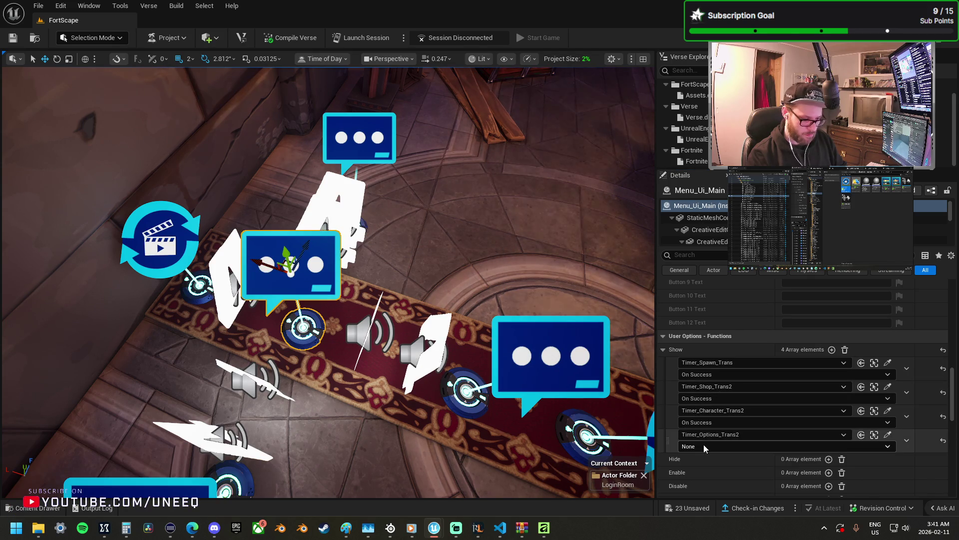
left_click(703, 445)
left_click(693, 388)
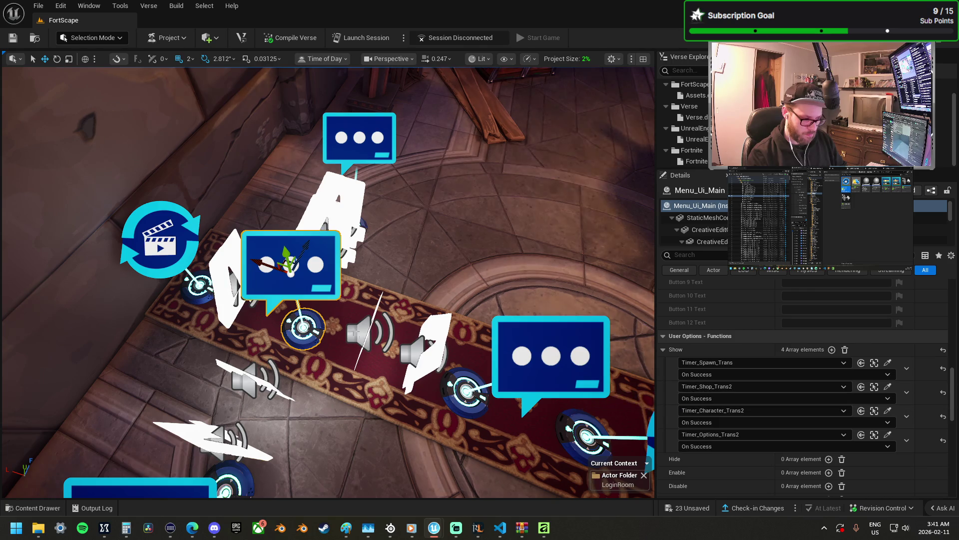
left_click(365, 341)
left_click(549, 355)
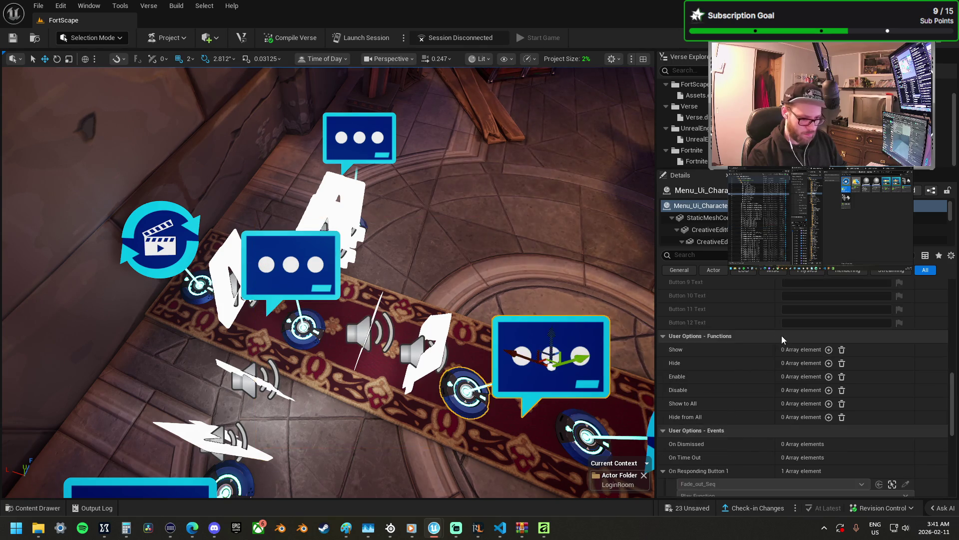
- Add a Start entry on the character timer sourced from Menu_Ui_Character
scroll(788, 336, "up", 5)
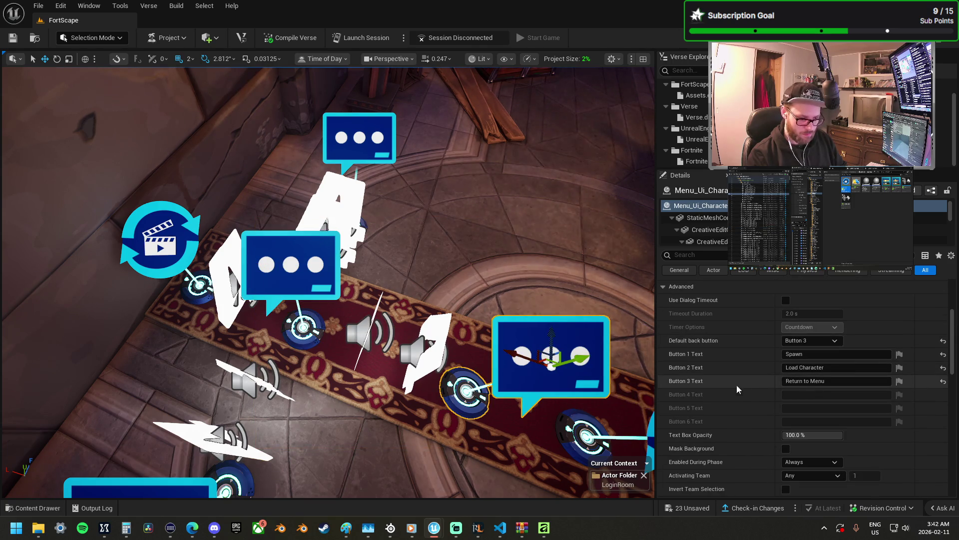
left_click(368, 334)
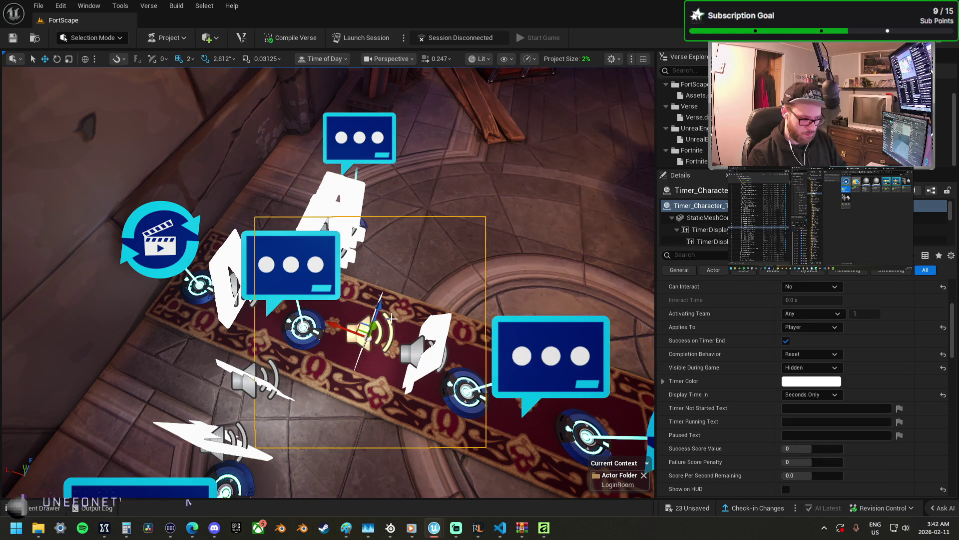
key("f")
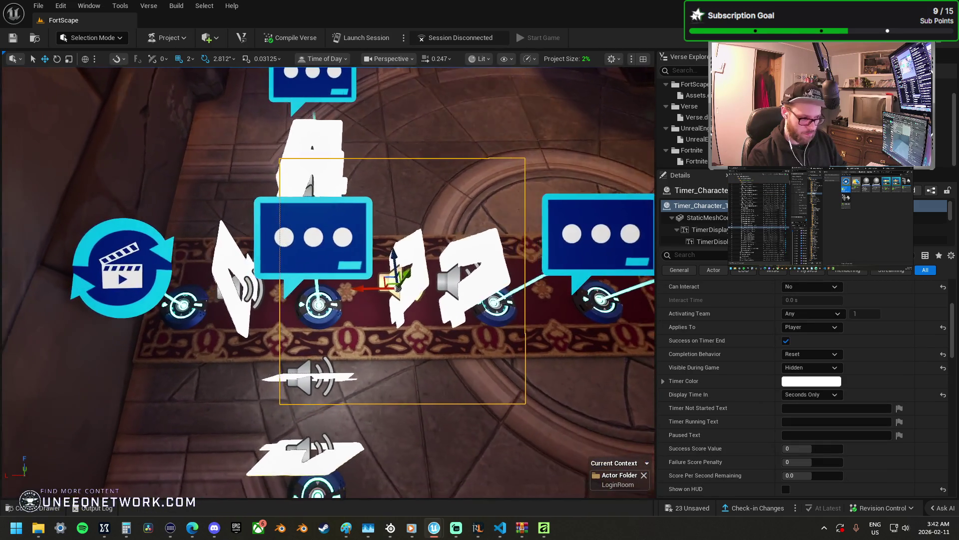
scroll(704, 395, "down", 4)
scroll(712, 406, "down", 10)
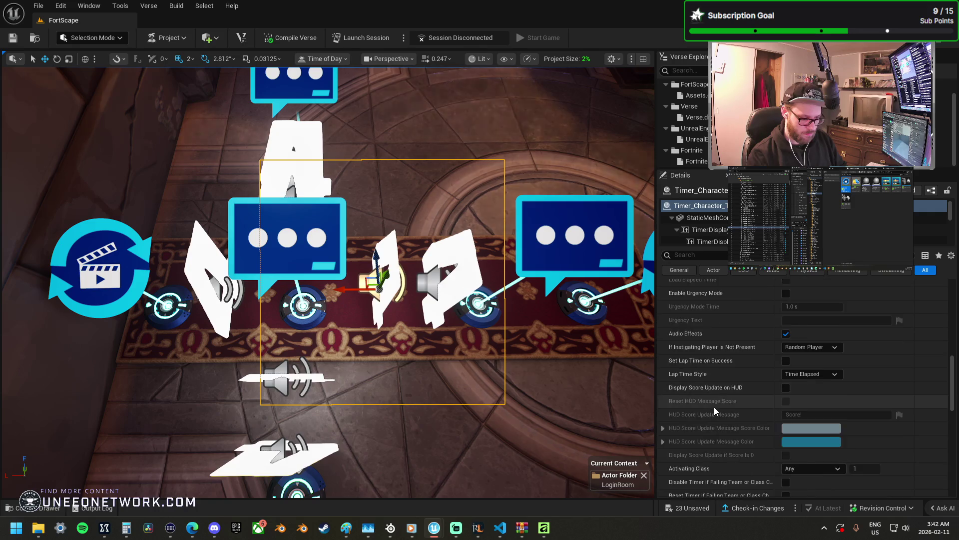
scroll(720, 430, "up", 3)
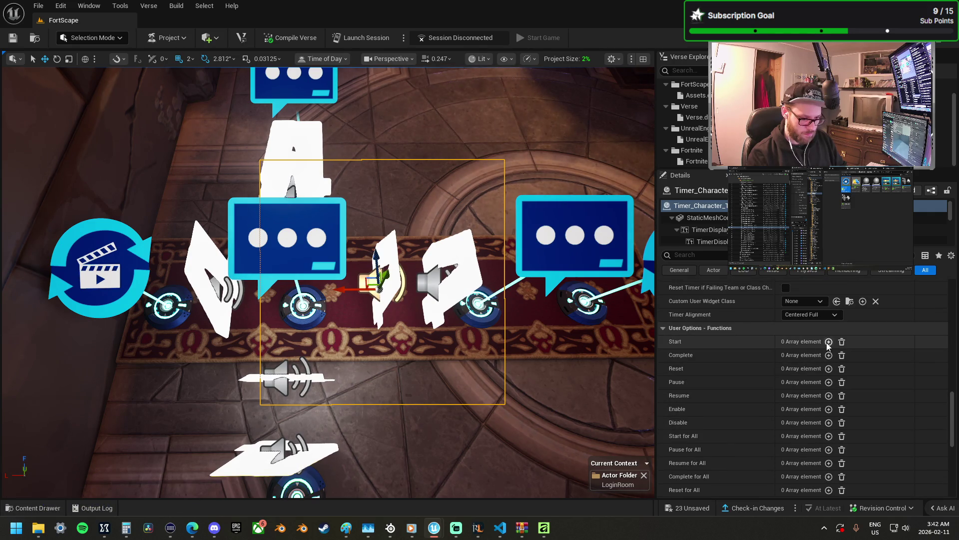
left_click(829, 341)
left_click(885, 356)
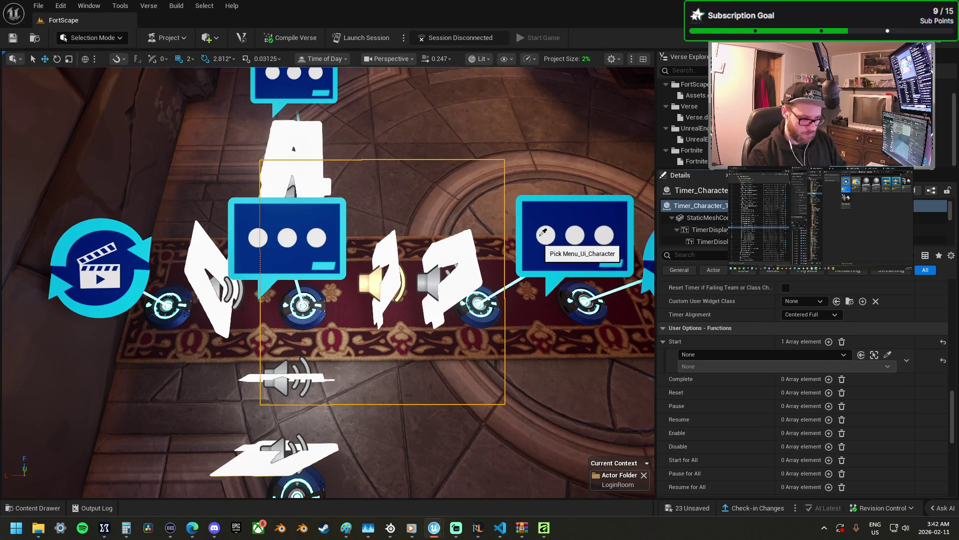
left_click(575, 235)
left_click(703, 368)
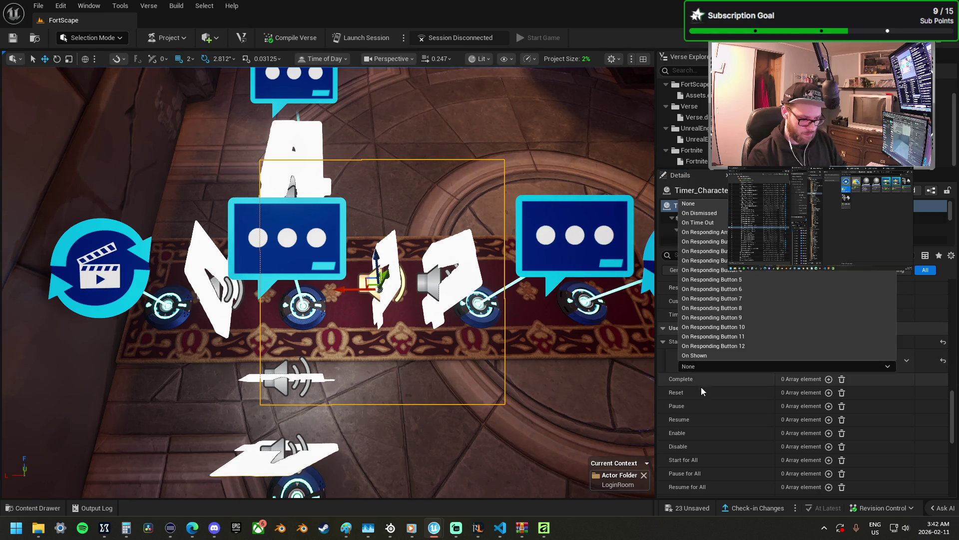
left_click(720, 260)
- Bind Timer_Options_Trans2's Start to Menu_Ui_Options On Responding Button 4 (Return to Menu)
left_click(295, 160)
key("f")
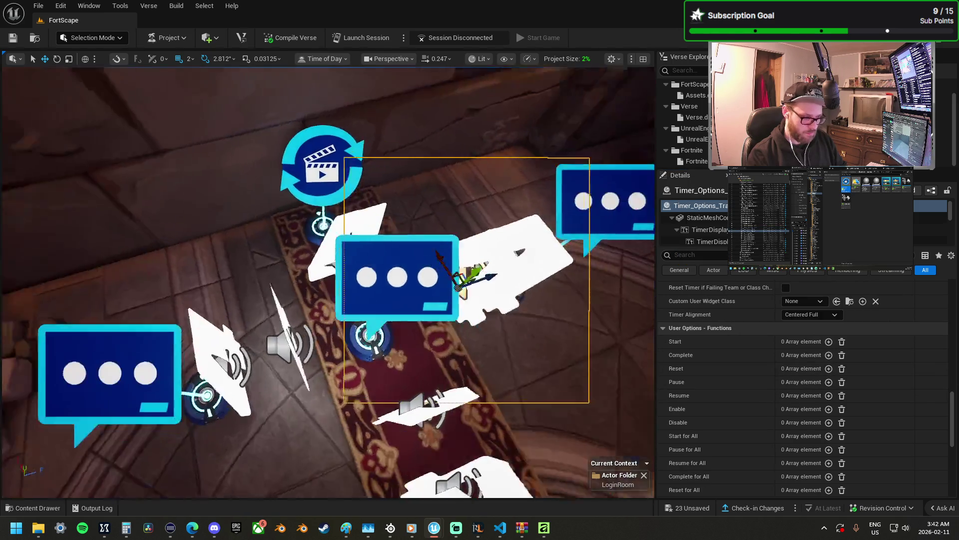
left_click(828, 342)
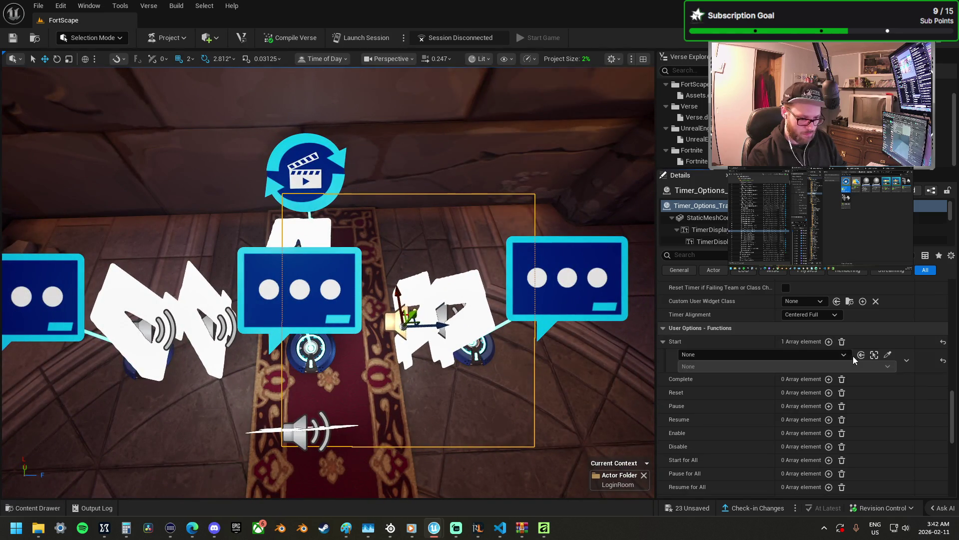
left_click(887, 355)
left_click(421, 314)
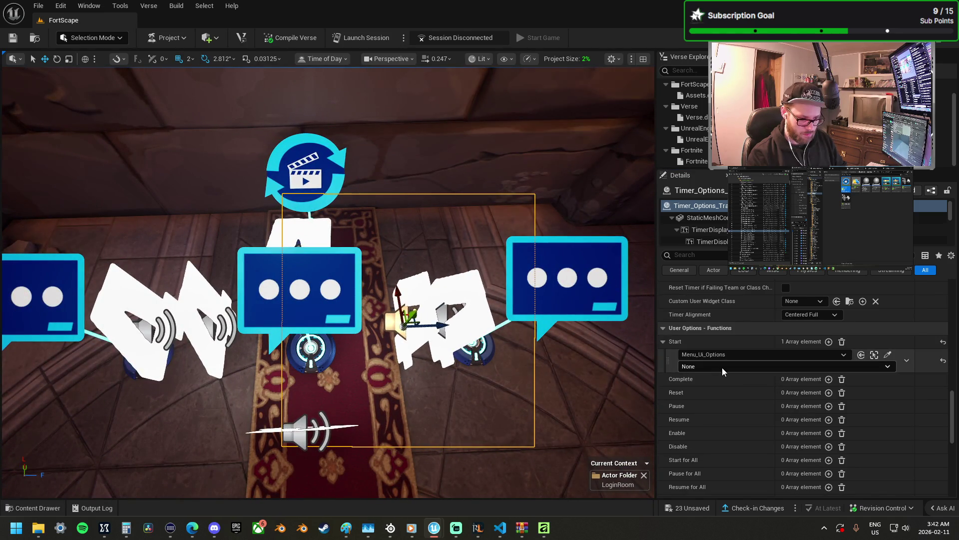
left_click(721, 368)
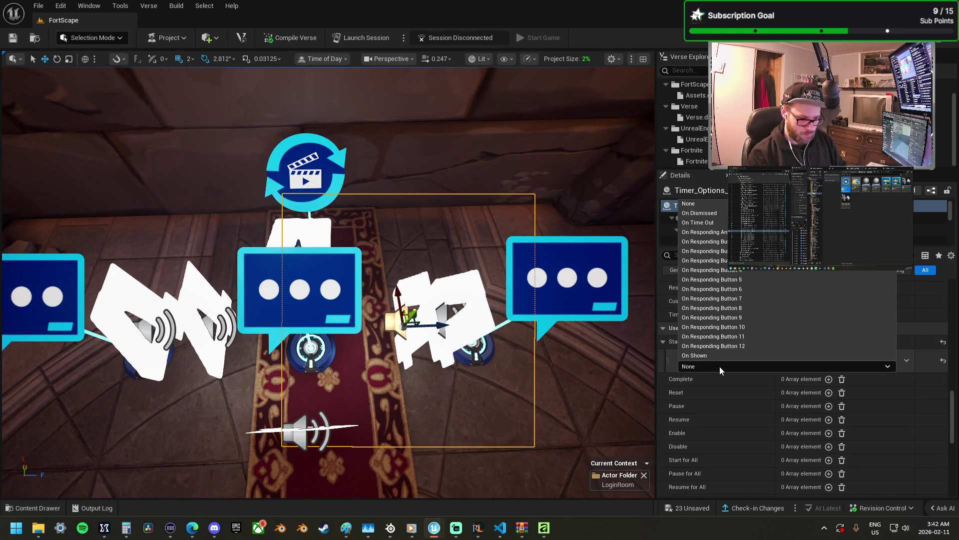
left_click(739, 272)
scroll(799, 342, "up", 5)
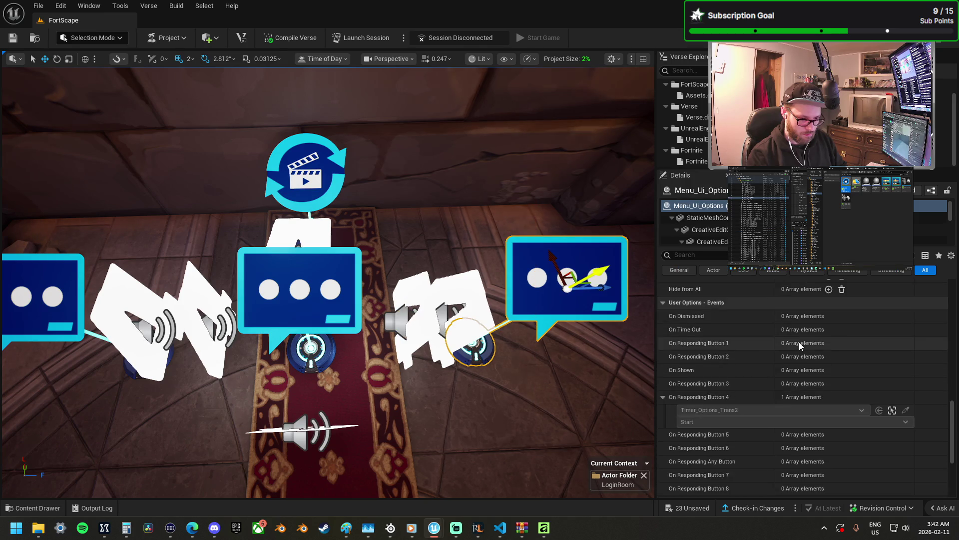
scroll(804, 354, "up", 3)
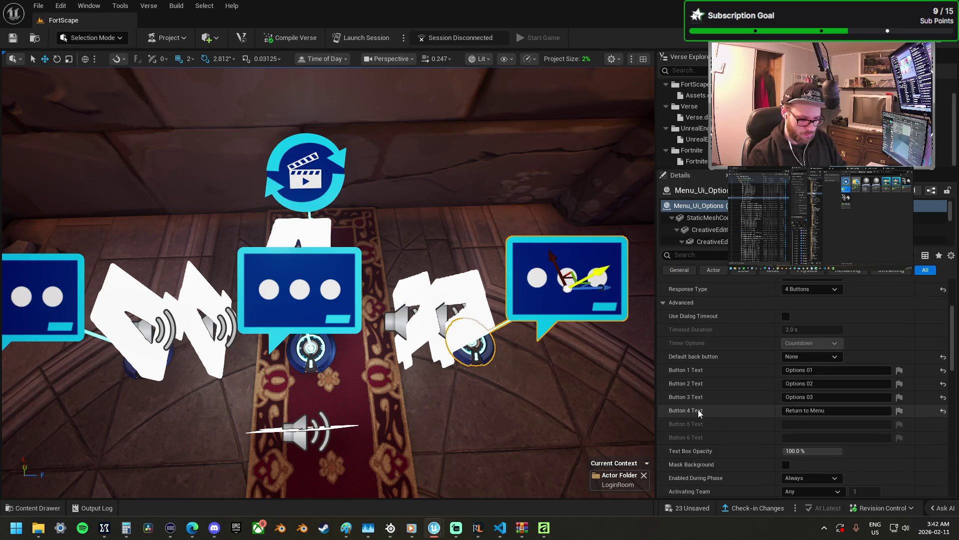
mouse_move(492, 374)
left_mouse_down()
mouse_move(490, 362)
mouse_move(474, 369)
left_mouse_up()
scroll(259, 275, "up", 3)
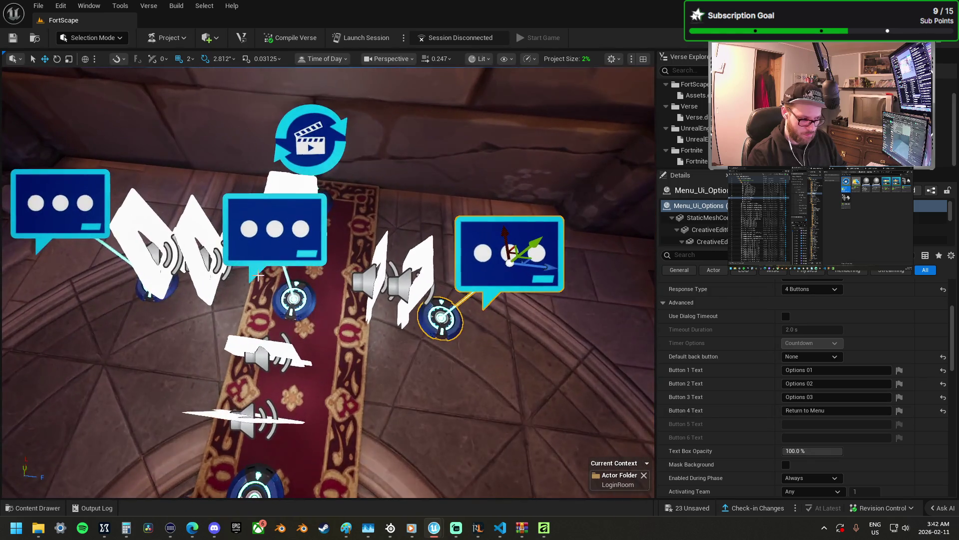
- Add a Start binding on the Options timer, first set to On Responding Button 3
left_click(299, 248)
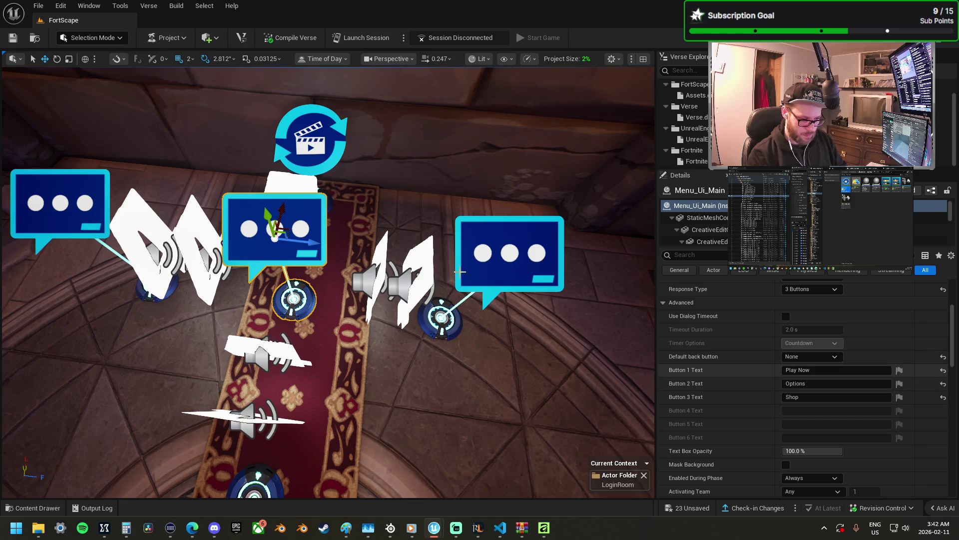
left_click(400, 284)
scroll(784, 404, "down", 8)
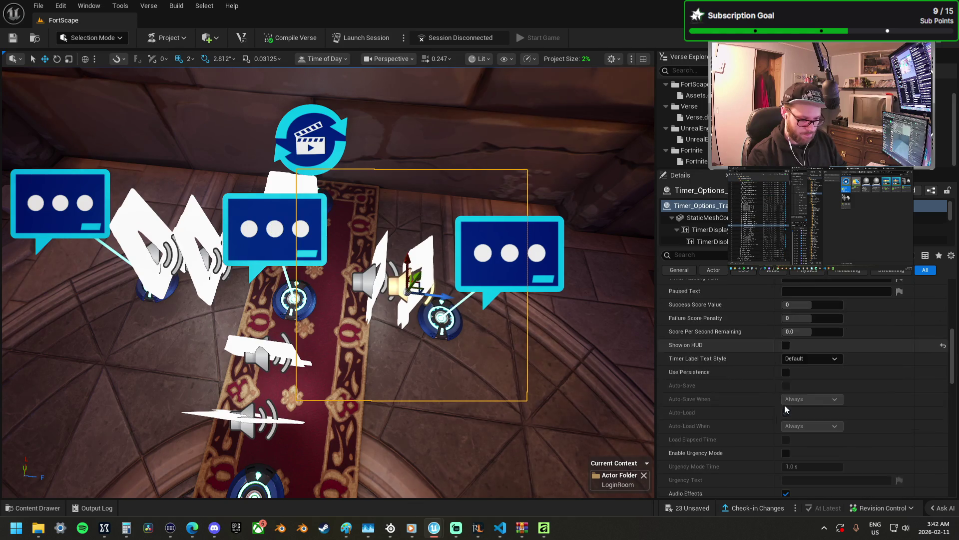
scroll(801, 414, "down", 3)
left_click(829, 341)
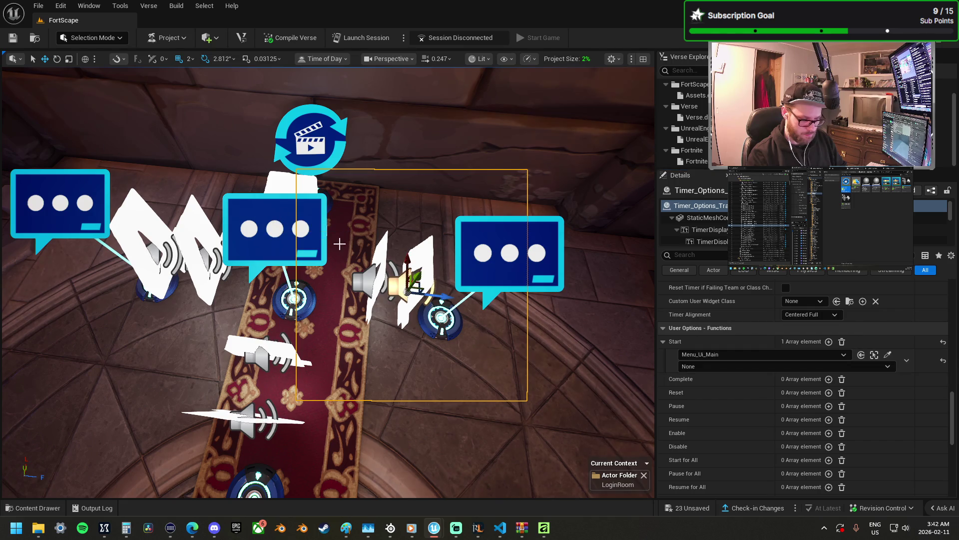
left_click(702, 367)
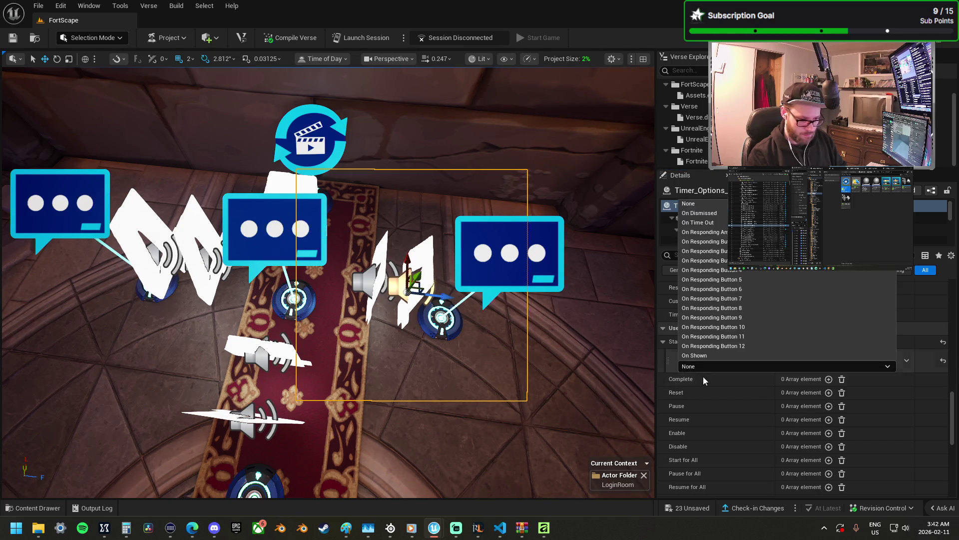
left_click(725, 262)
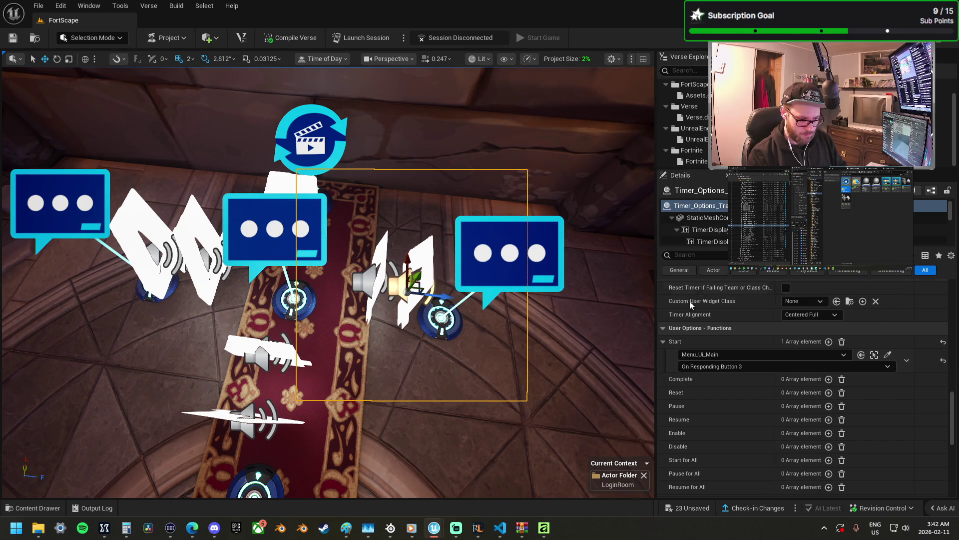
- Confirm Options is Button 2, switch the trigger to On Responding Button 2, and inspect Menu_Ui_Options
left_click(314, 243)
scroll(814, 332, "down", 2)
scroll(806, 340, "up", 10)
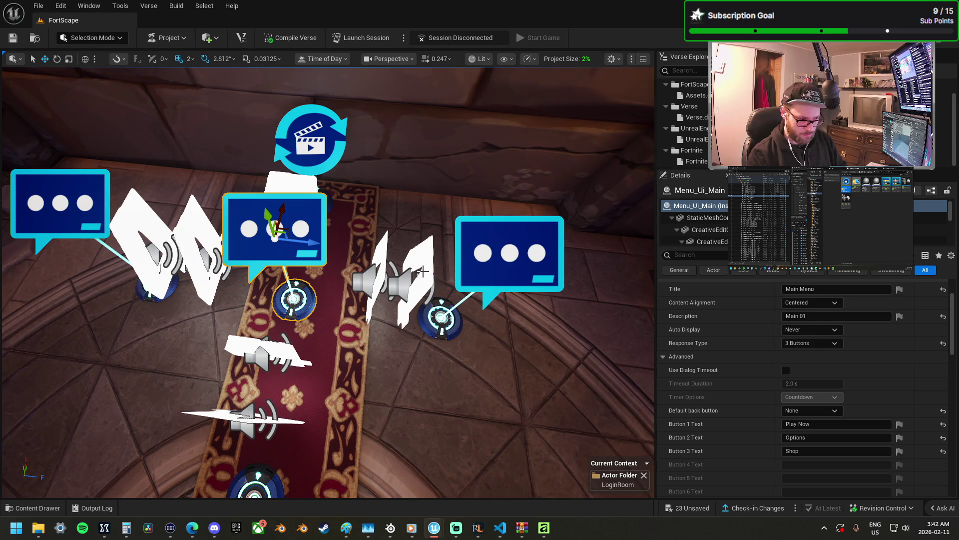
left_click(404, 282)
scroll(759, 438, "down", 5)
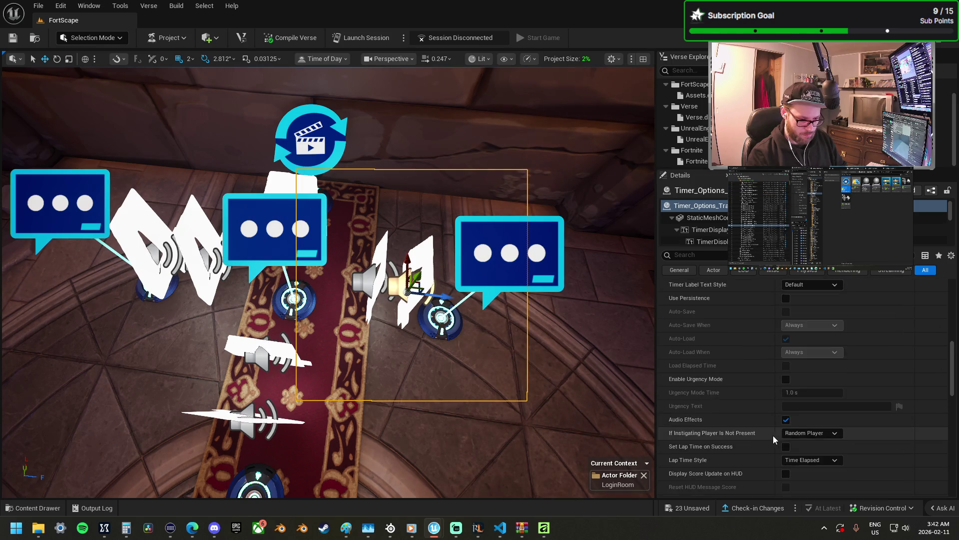
scroll(788, 439, "down", 2)
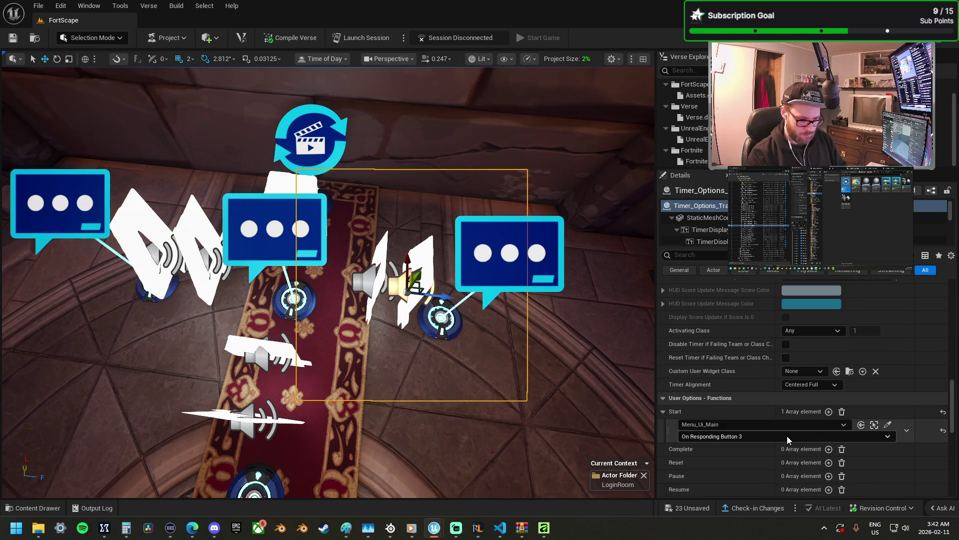
left_click(732, 436)
left_click(736, 320)
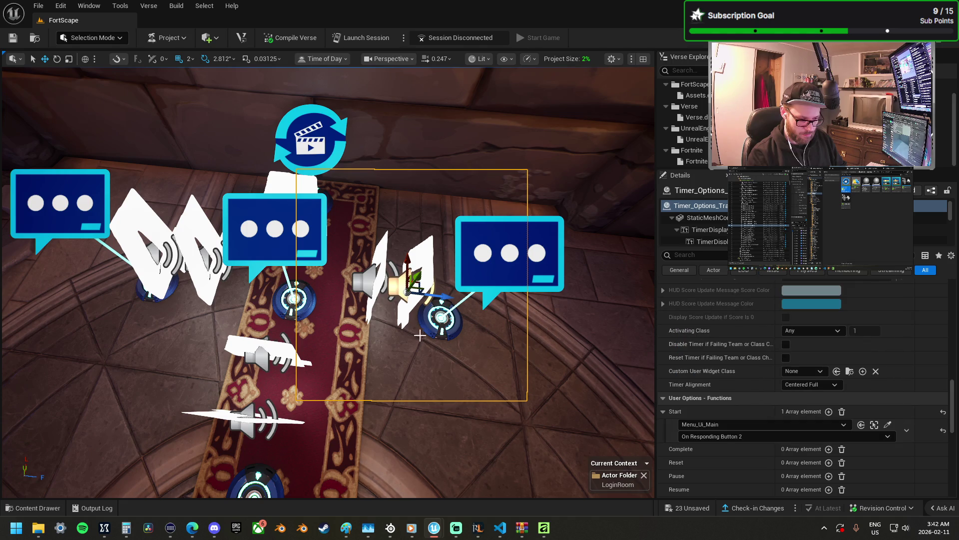
scroll(730, 456, "down", 10)
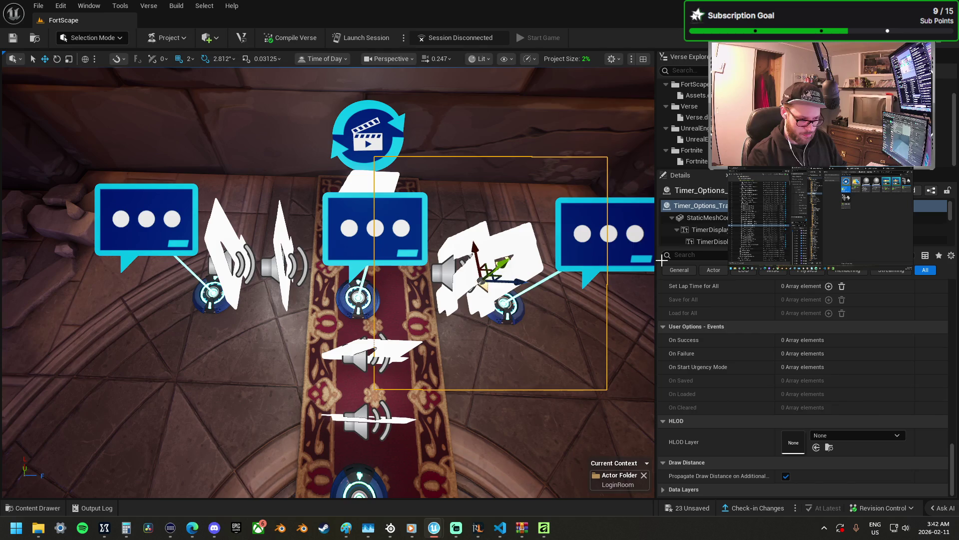
left_click(644, 250)
scroll(791, 397, "up", 5)
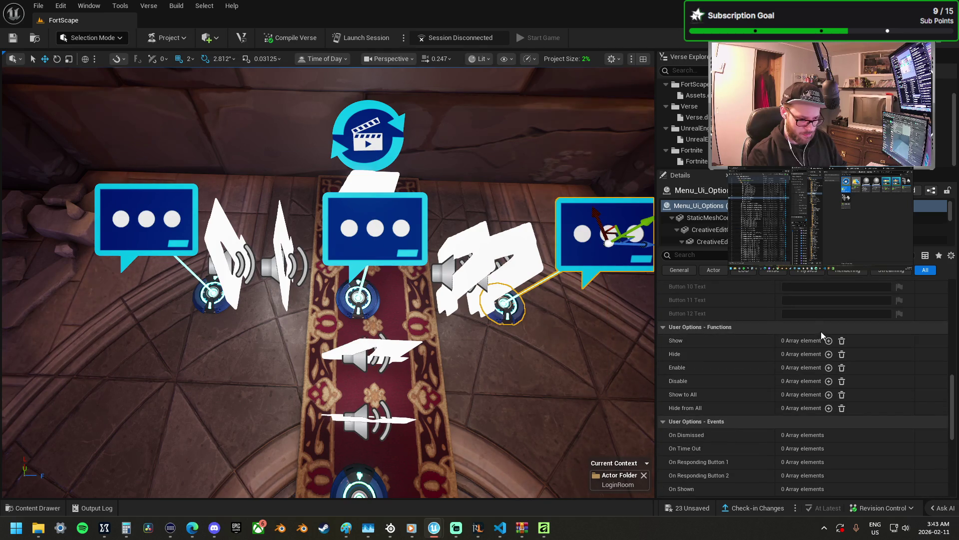
- Show Menu_Ui_Options when Timer_Options_Trans succeeds
left_click(829, 340)
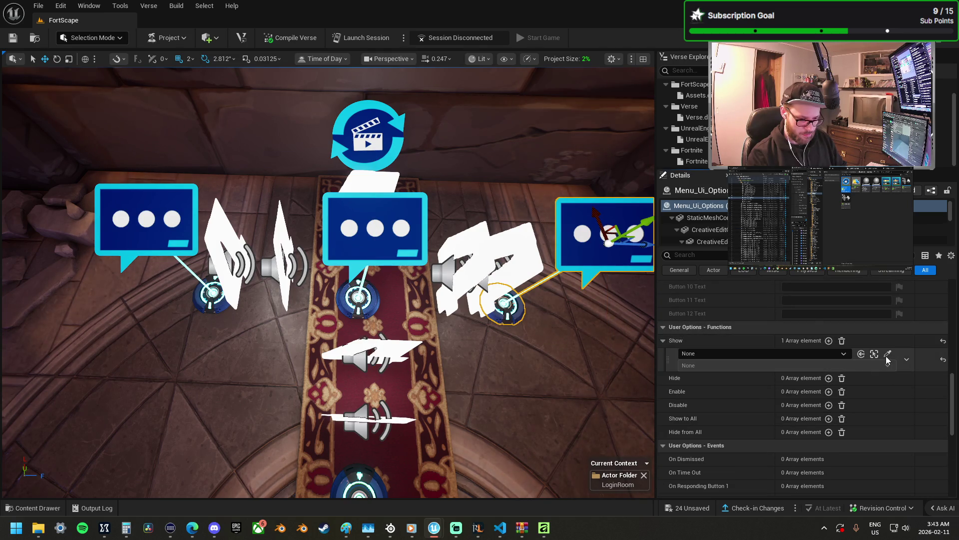
left_click(525, 261)
left_click(693, 363)
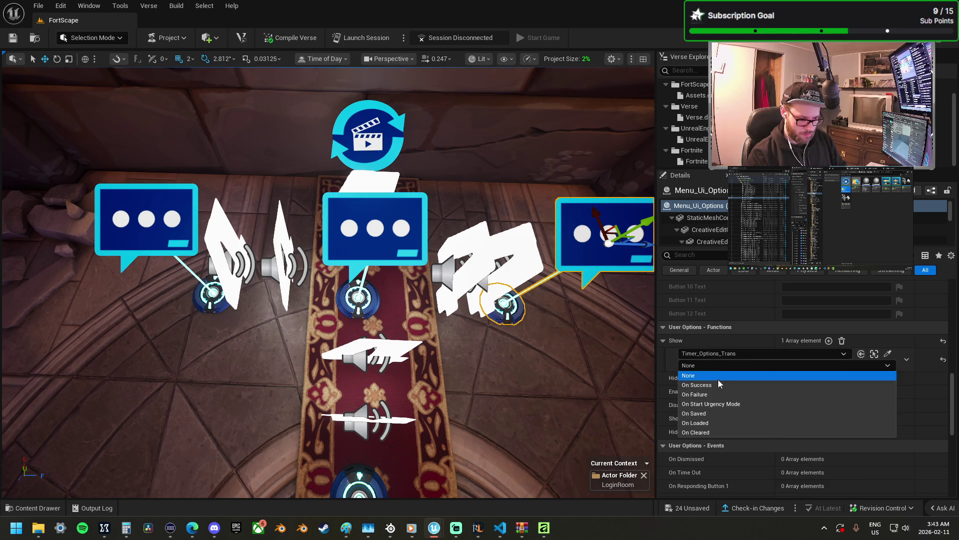
left_click(718, 379)
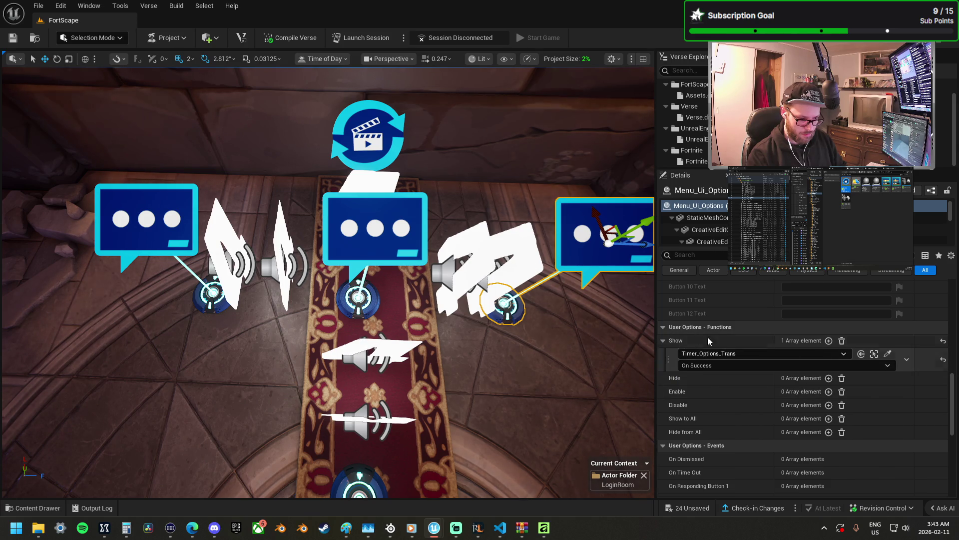
- Review the Options, Shop and neighbouring timers' bindings, then select the Character timer
left_click(536, 259)
scroll(739, 385, "down", 2)
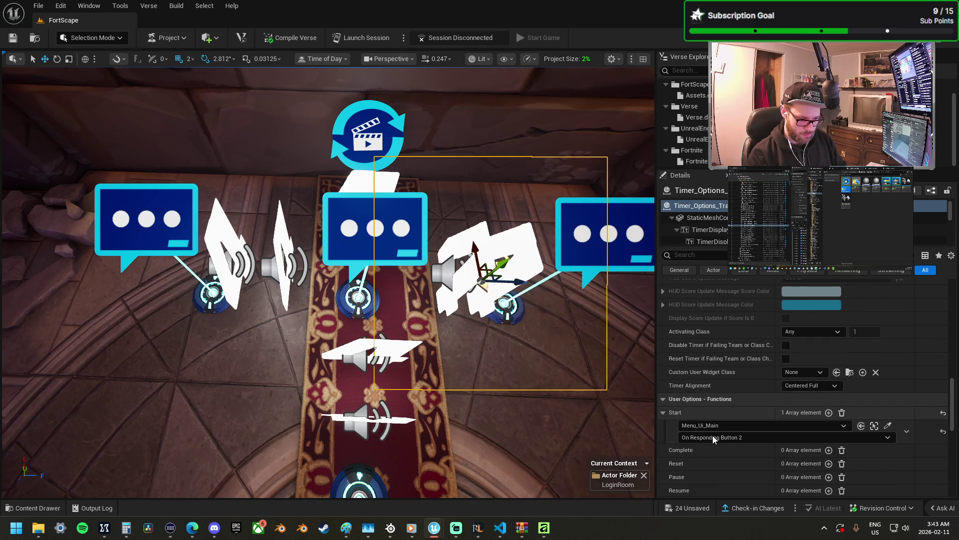
left_click(232, 248)
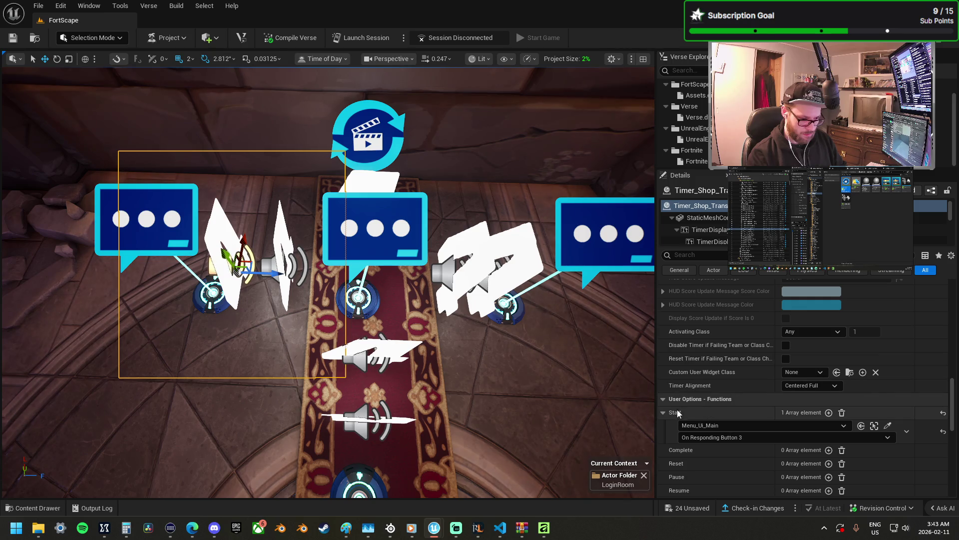
left_click(281, 234)
left_click(367, 340)
left_click_drag(367, 340, 458, 363)
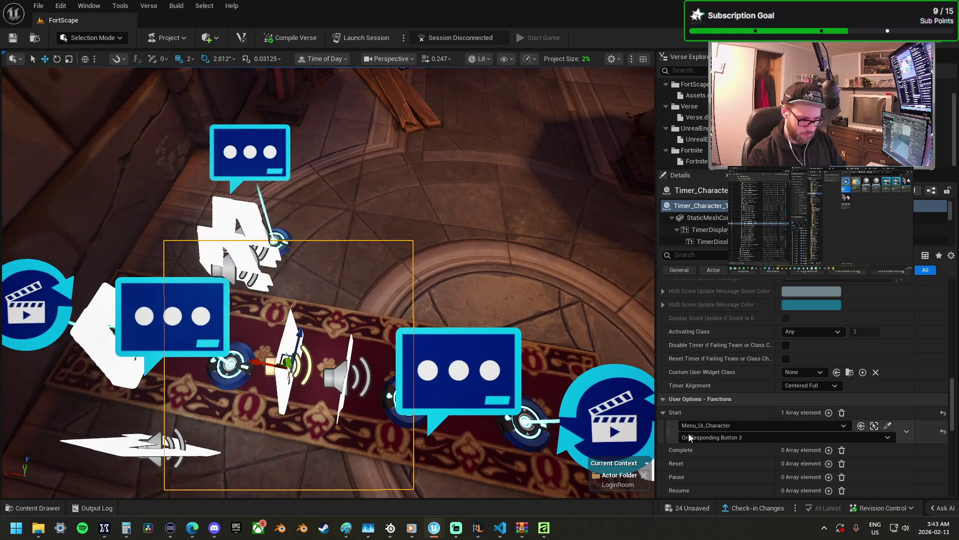
- Replace Timer_Character's Start binding with Menu_Ui_Main On Responding Button 1
left_click(842, 412)
scroll(706, 398, "down", 2)
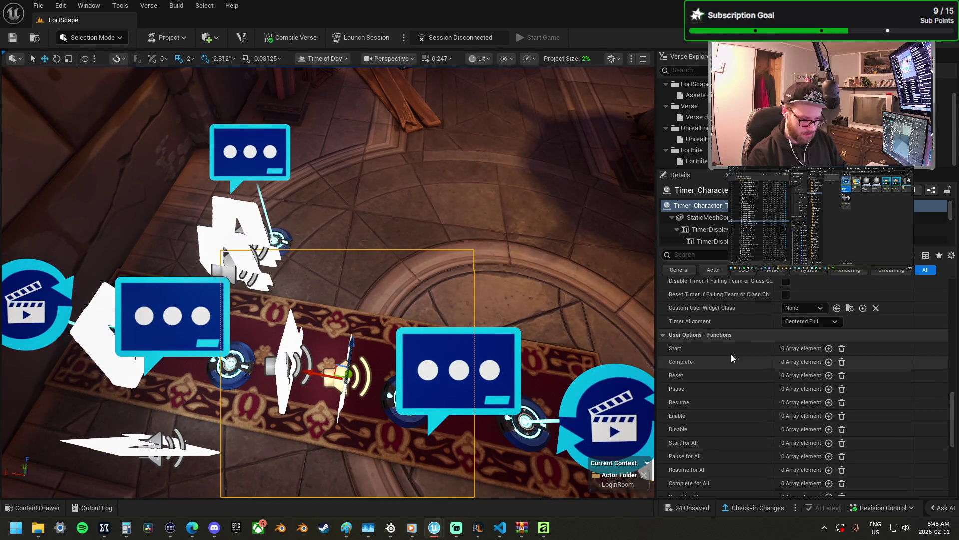
left_click(828, 349)
left_click(883, 363)
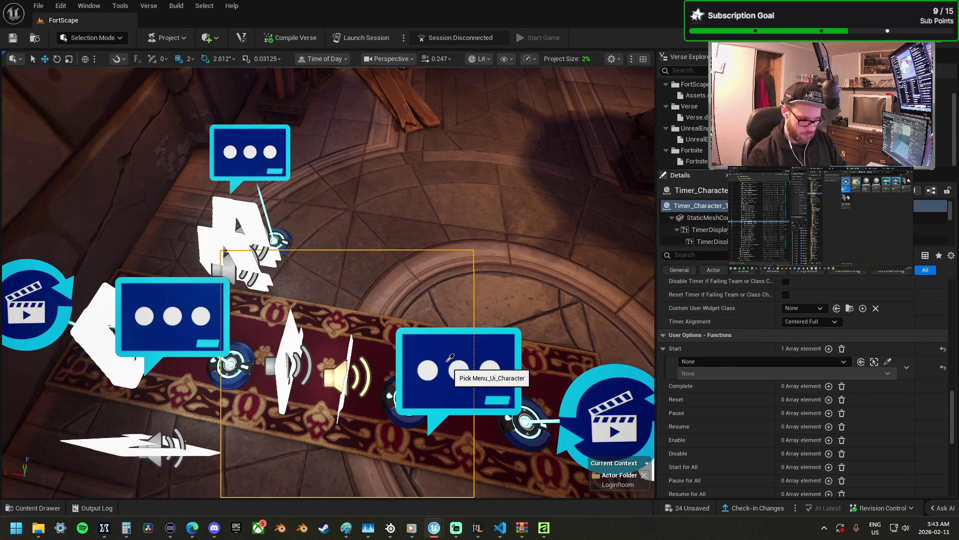
left_click(448, 358)
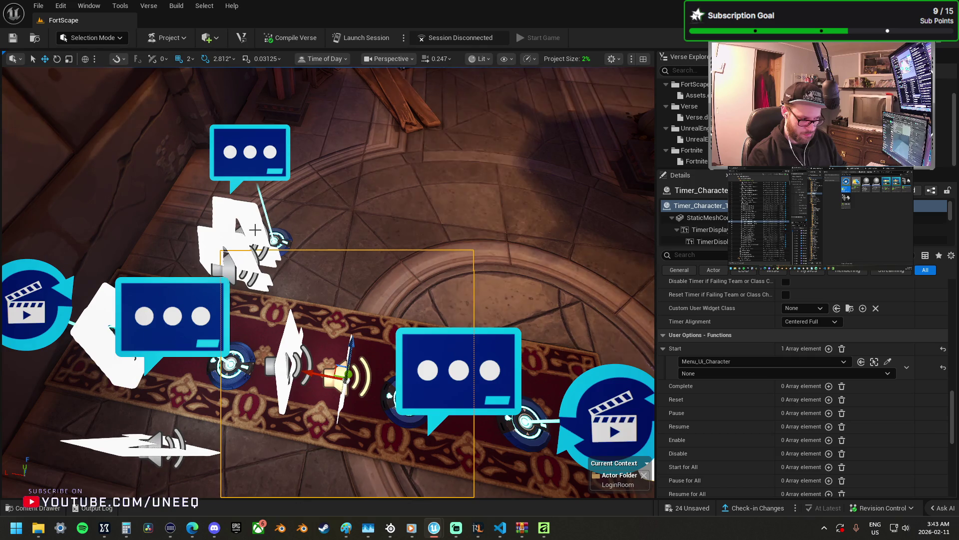
left_click(259, 226)
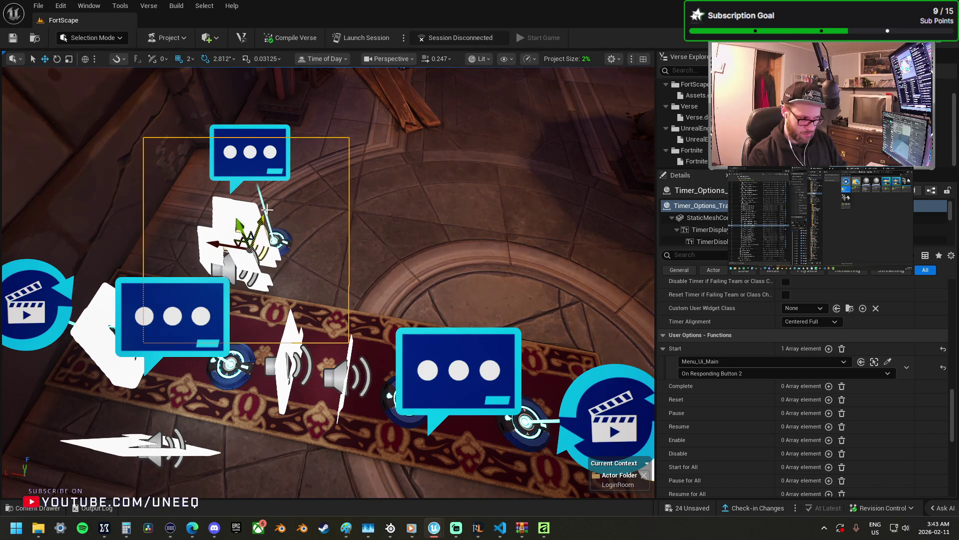
left_click(358, 375)
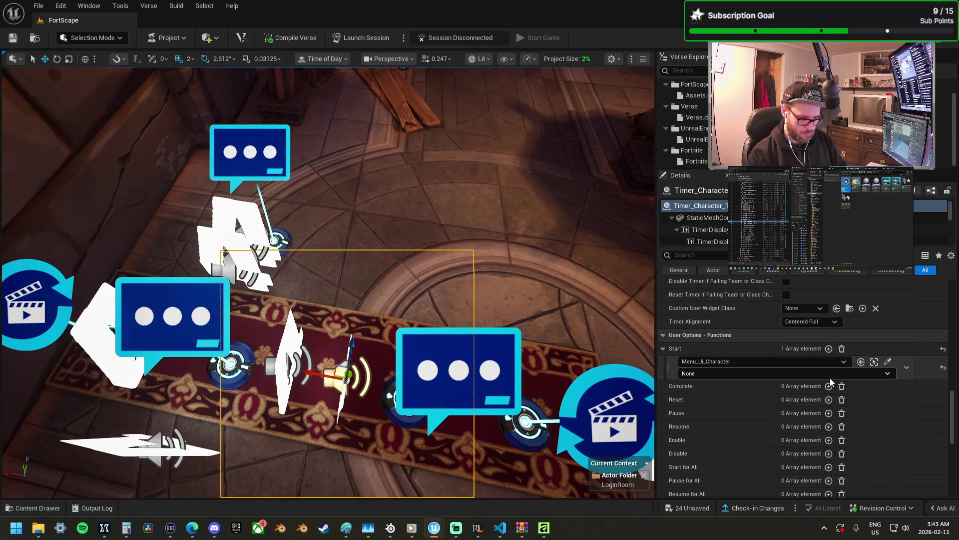
left_click(889, 361)
left_click(225, 345)
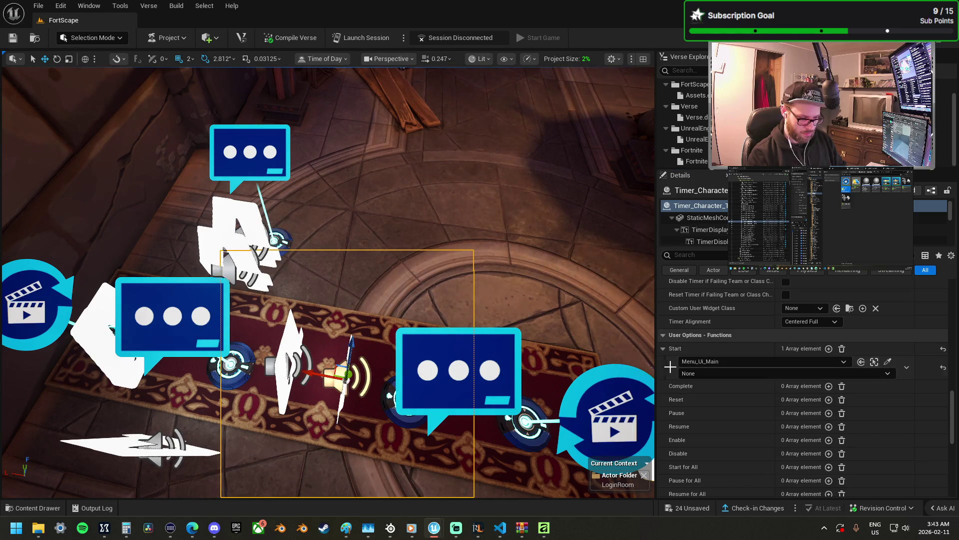
left_click(699, 374)
left_click(784, 248)
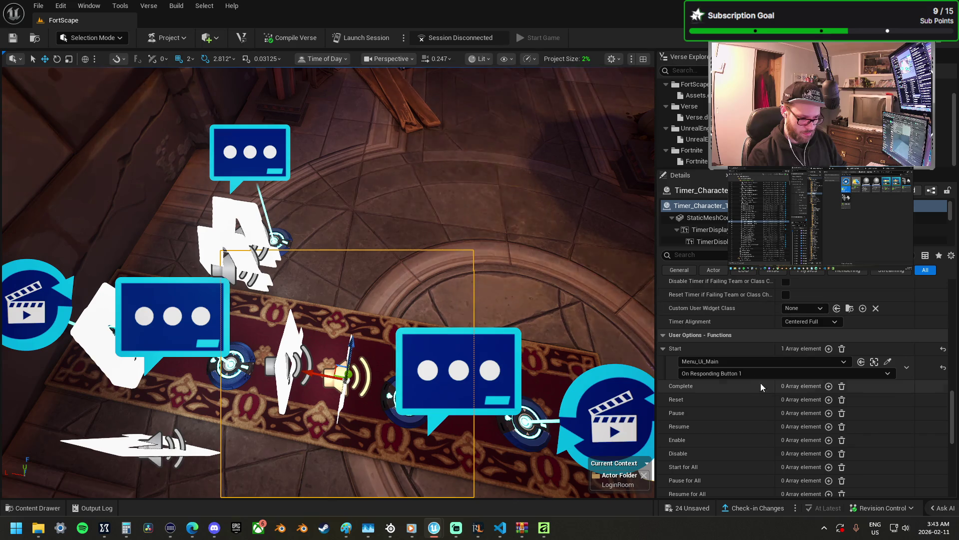
- Add a Show binding on Menu_Ui_Character triggered by Timer_Character_Trans On Success
left_click(875, 362)
scroll(769, 369, "down", 10)
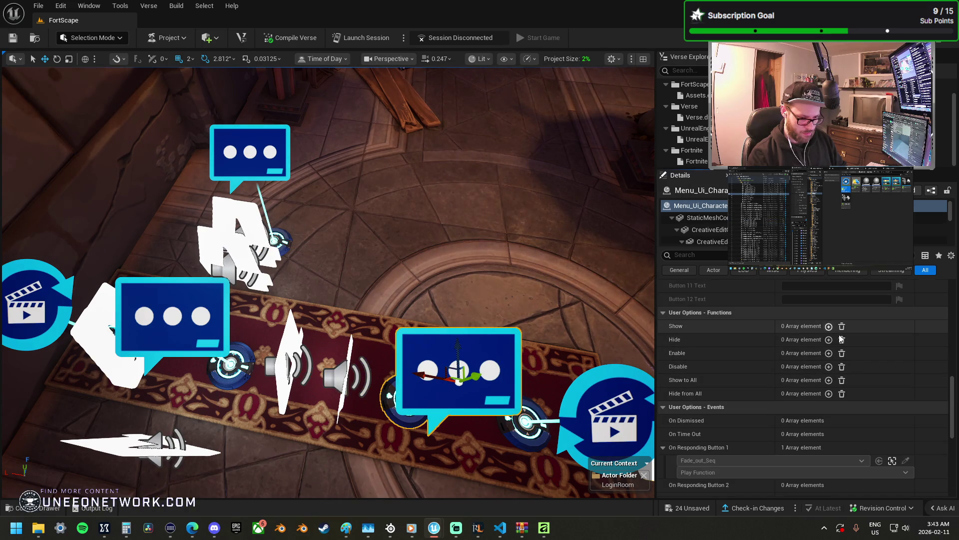
left_click(828, 326)
left_click(351, 375)
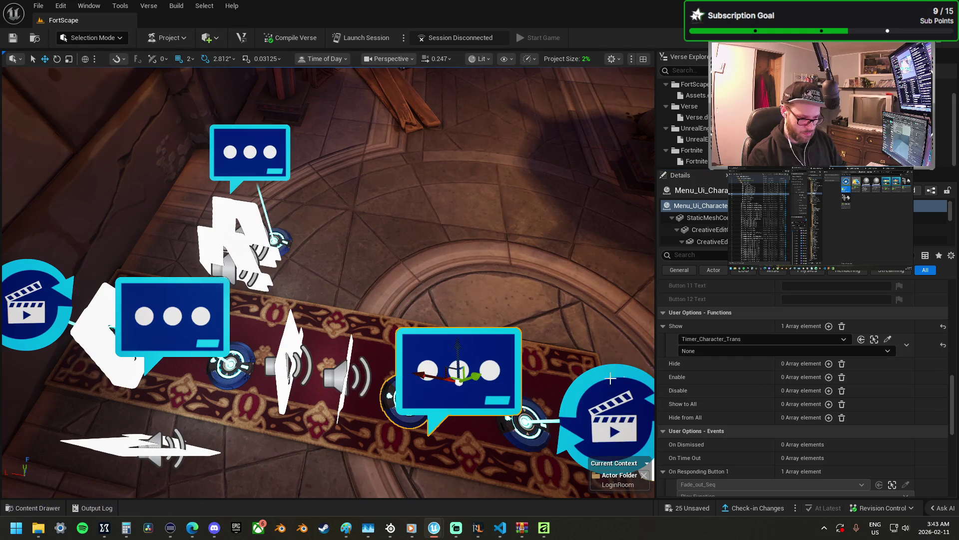
left_click(709, 350)
left_click(709, 369)
- Review the Character, Options and Shop timers' bindings, framing the Shop timer
left_click(874, 339)
scroll(740, 405, "down", 10)
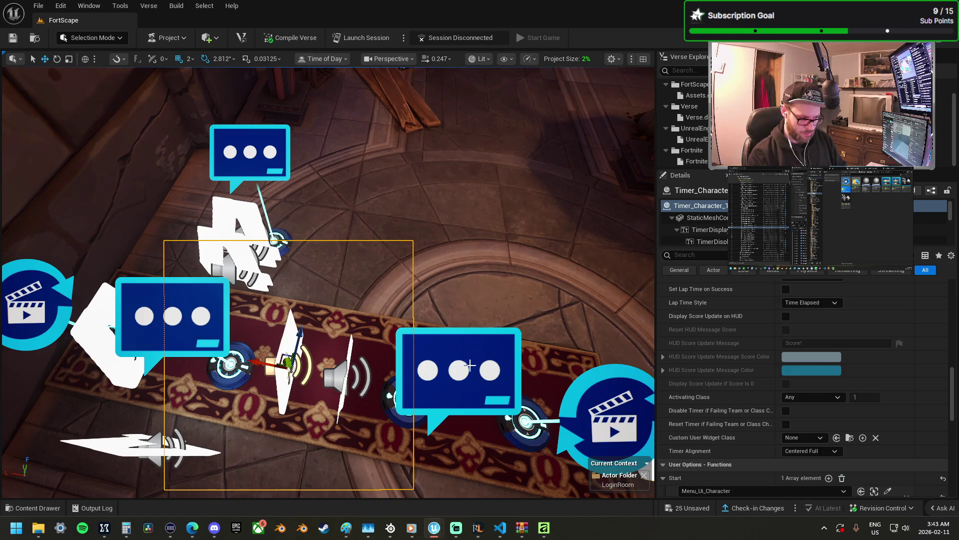
scroll(739, 409, "down", 10)
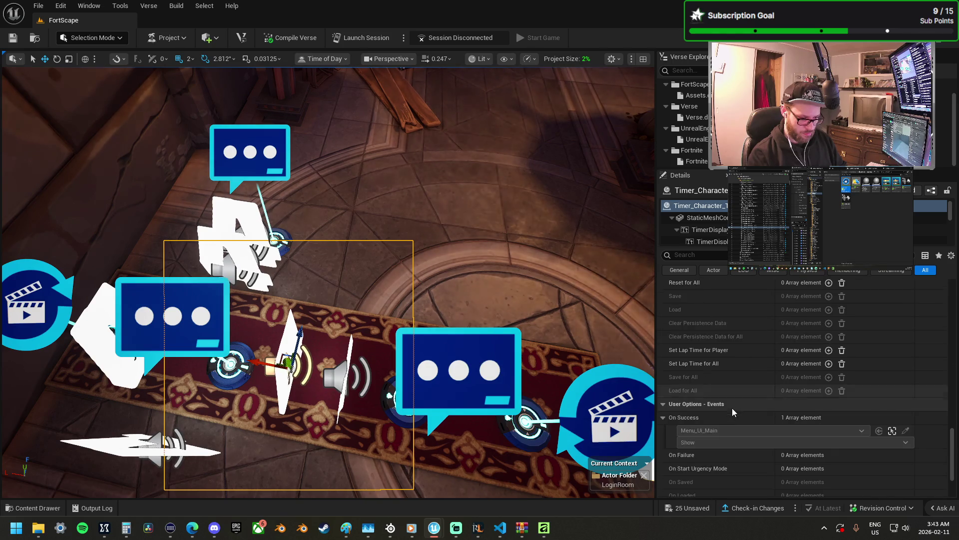
left_click(248, 263)
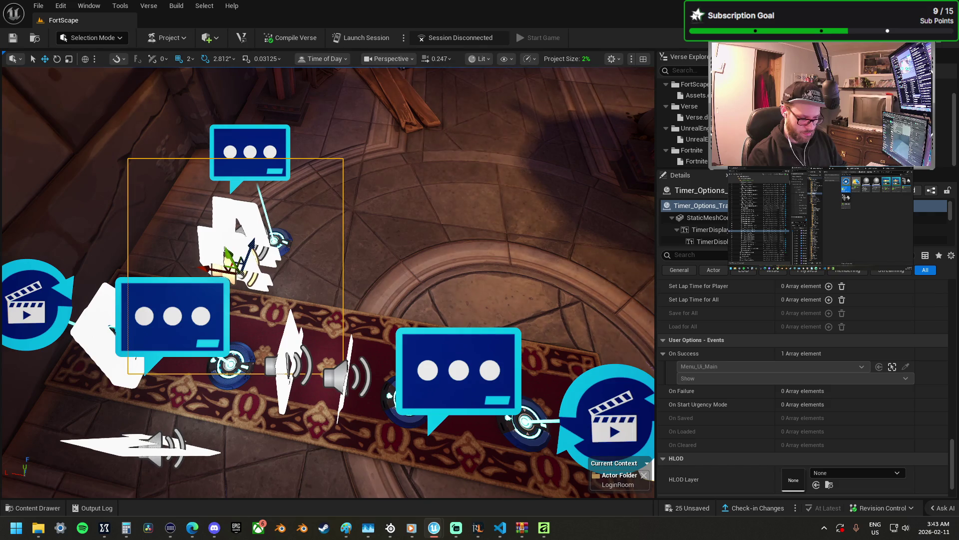
left_click(150, 445)
key("f")
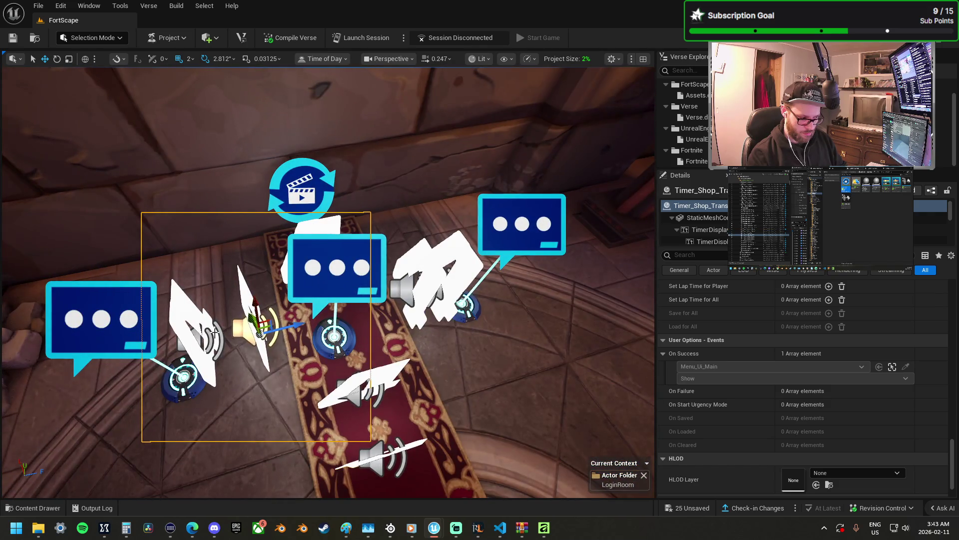
- Check the remaining timers, then add an empty Start entry to Timer_Spawn_Trans
left_click(206, 331)
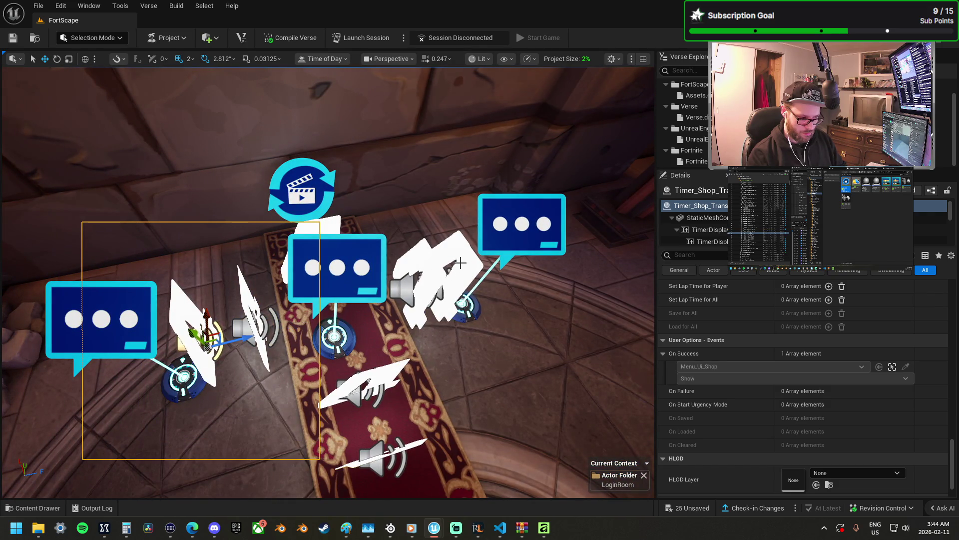
left_click(449, 310)
left_click(377, 452)
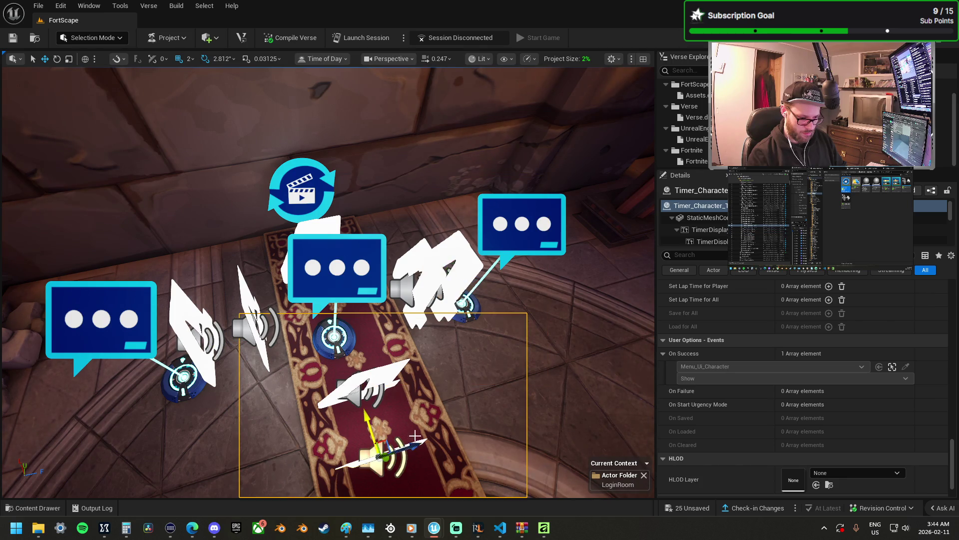
key("f")
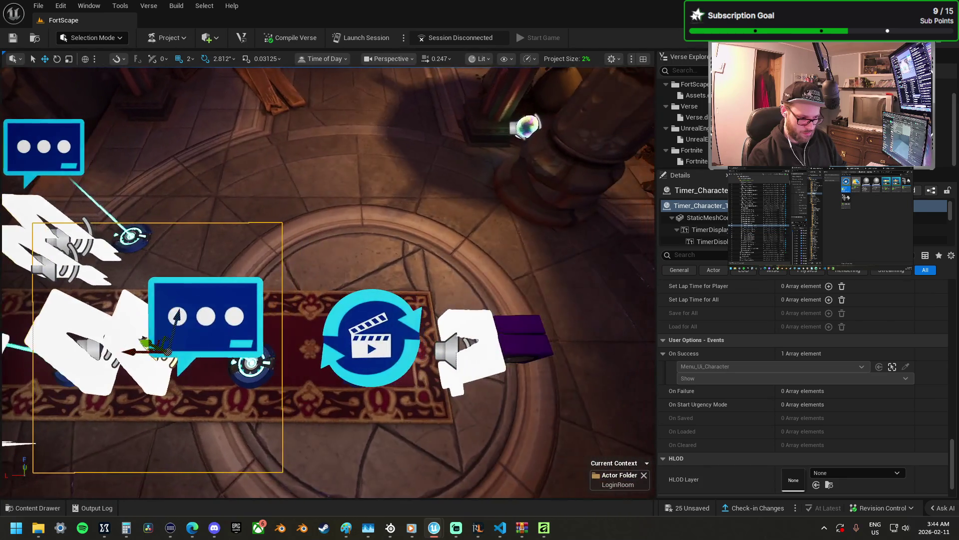
left_click(439, 358)
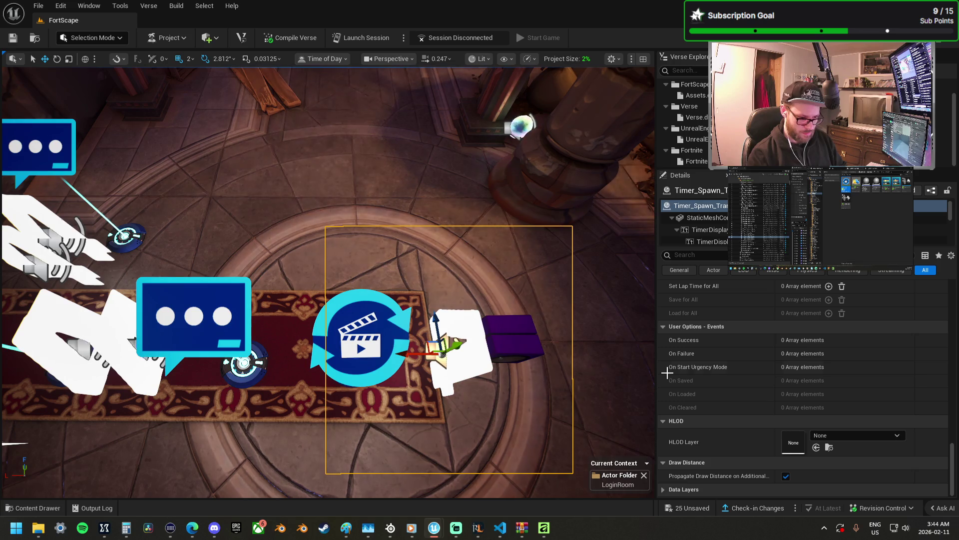
scroll(741, 359, "up", 5)
scroll(761, 375, "up", 4)
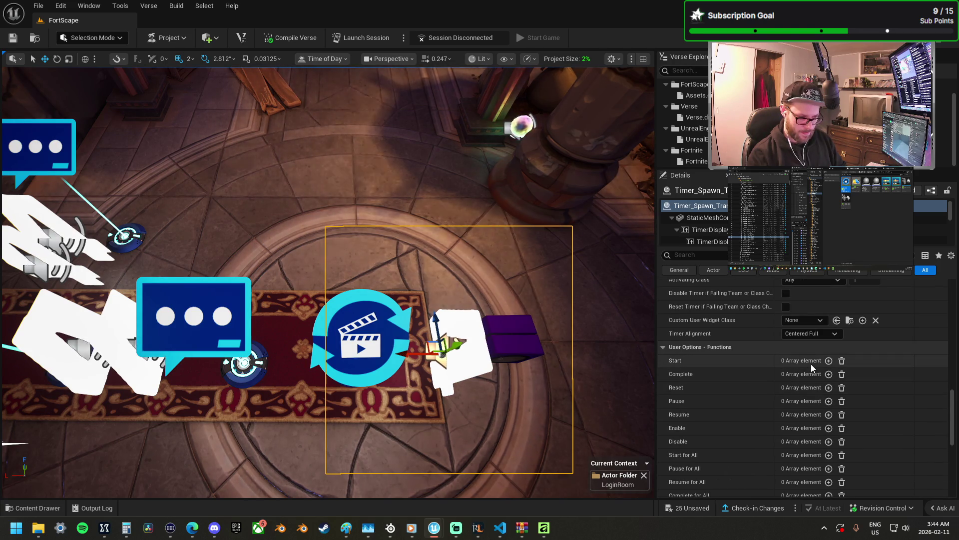
left_click(828, 361)
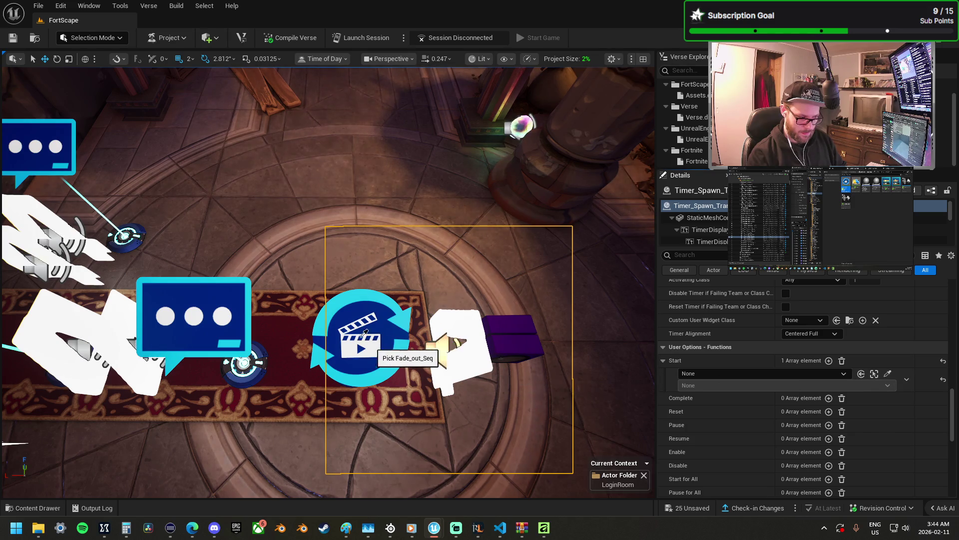
- Start Timer_Spawn_Trans on Menu_Ui_Character's On Responding Button 1
left_click(689, 385)
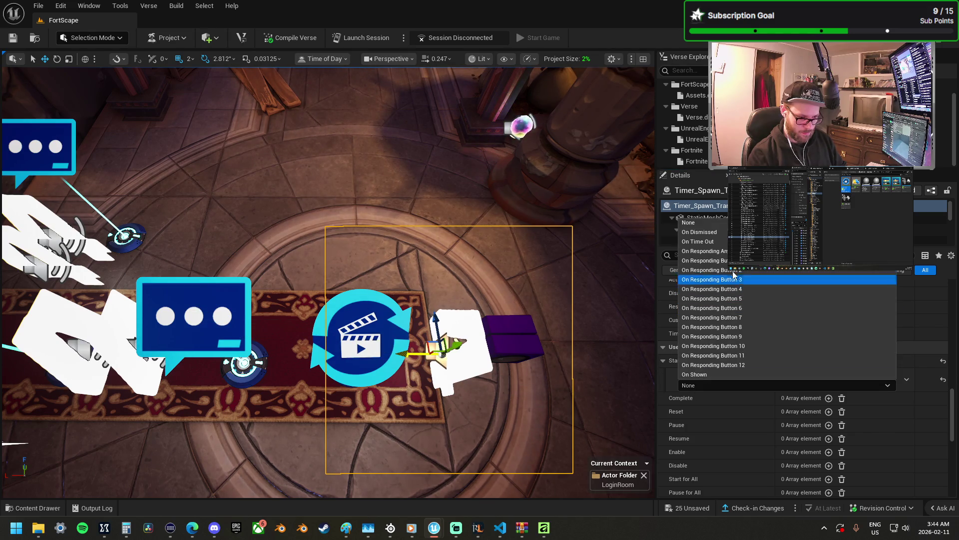
left_click(705, 260)
left_click(874, 374)
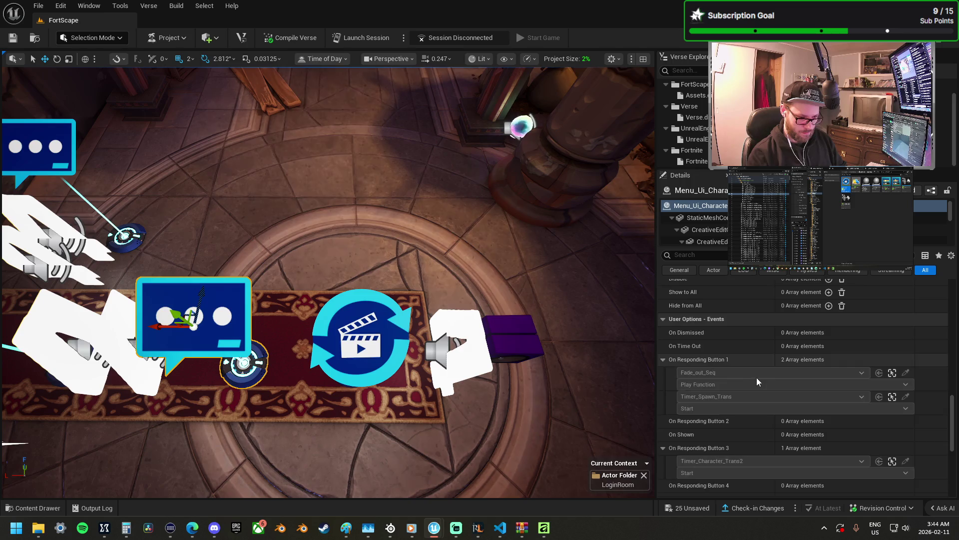
scroll(772, 392, "down", 5)
scroll(761, 419, "up", 5)
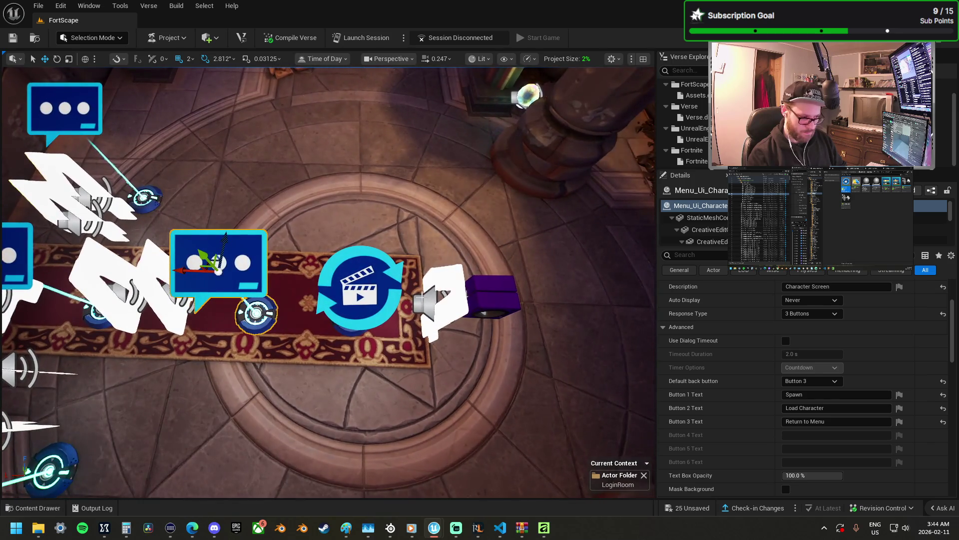
- Shorten Timer_Spawn_Trans's Duration from 4.0 s to 2.0 s
left_click(437, 300)
left_click(810, 352)
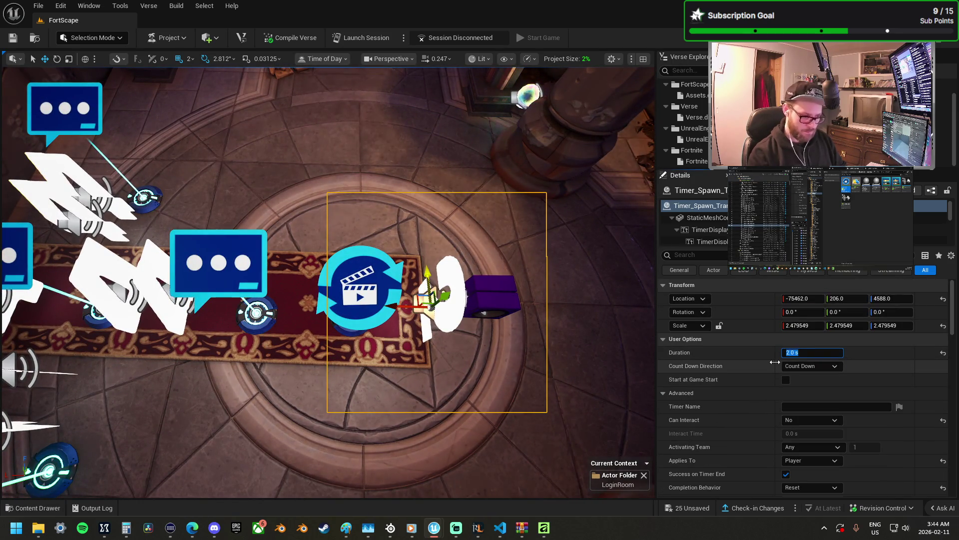
key("Return")
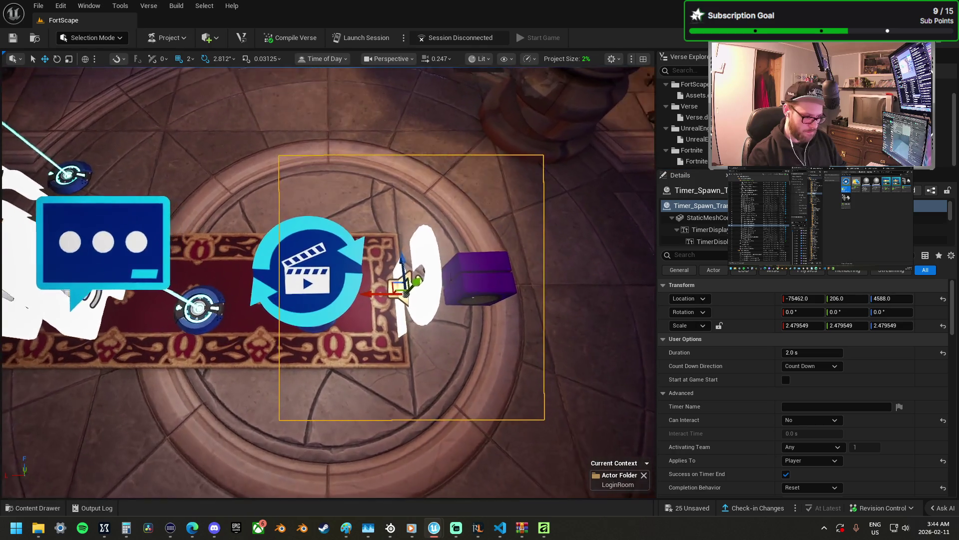
scroll(327, 282, "up", 3)
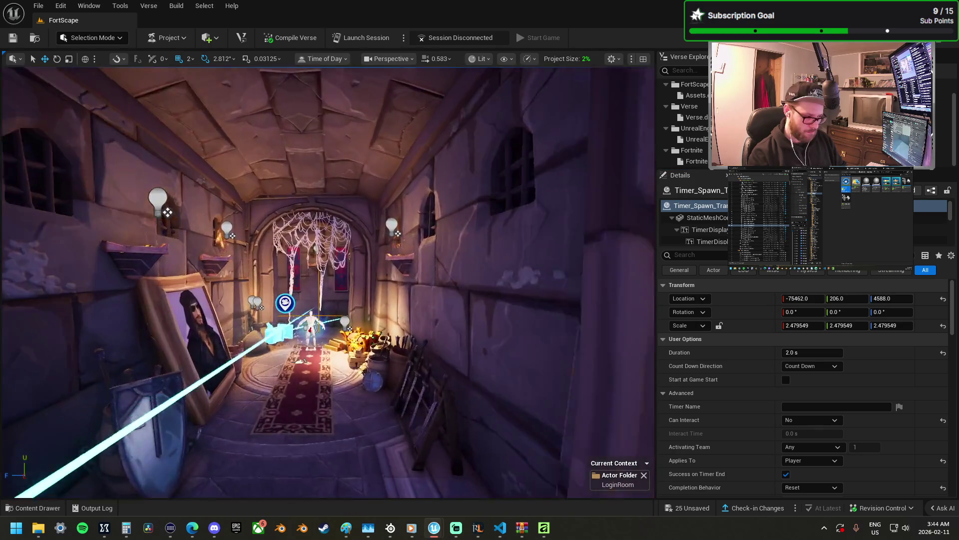
key("f")
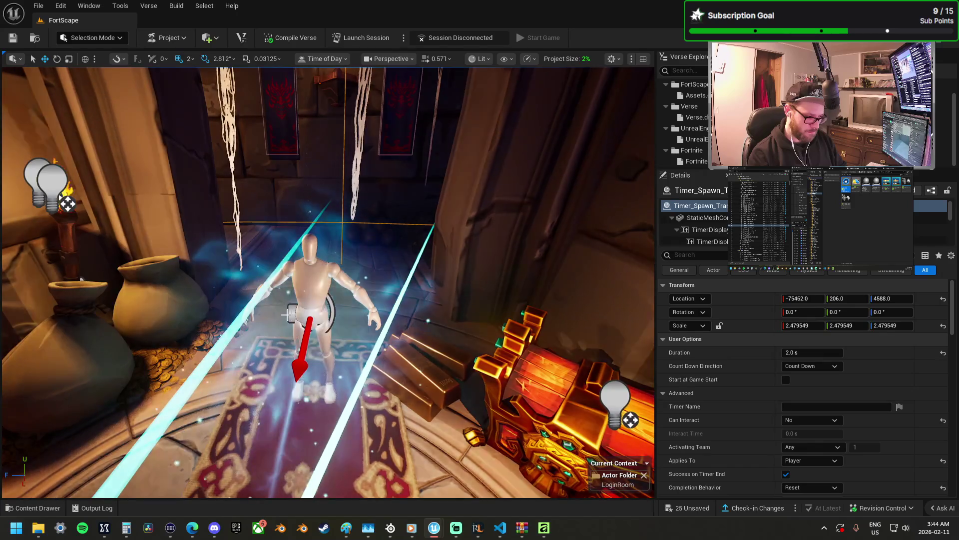
- Set the teleporter's group to Group None
left_click(320, 270)
key("f")
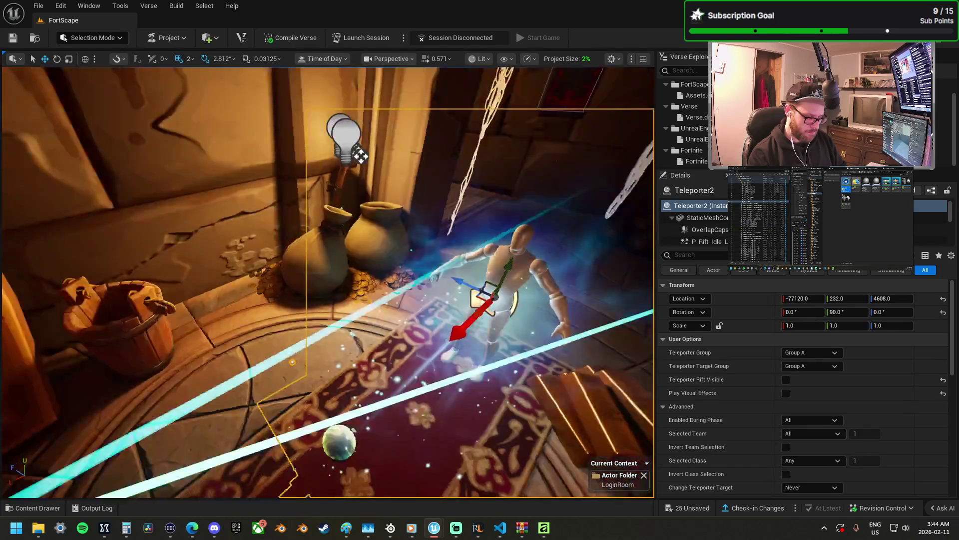
scroll(544, 340, "up", 1)
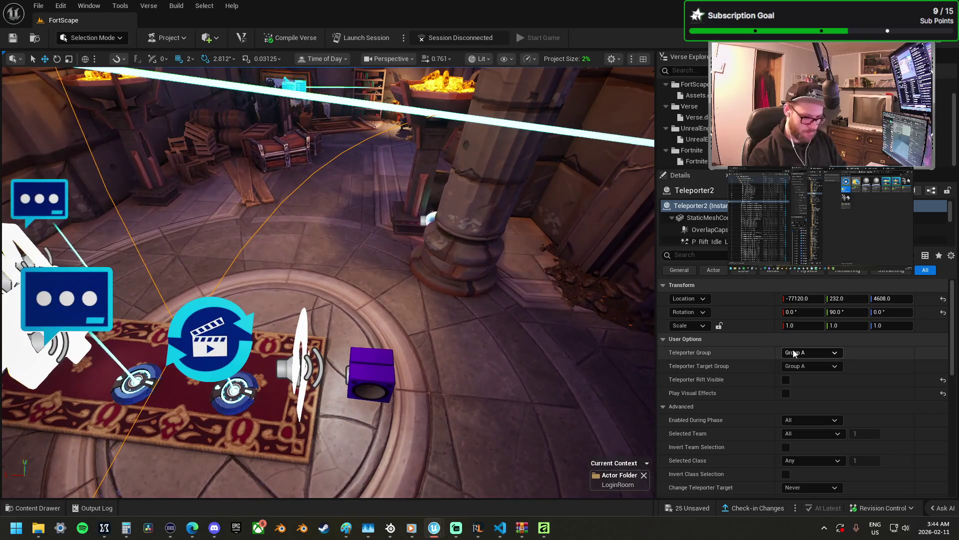
left_click(809, 352)
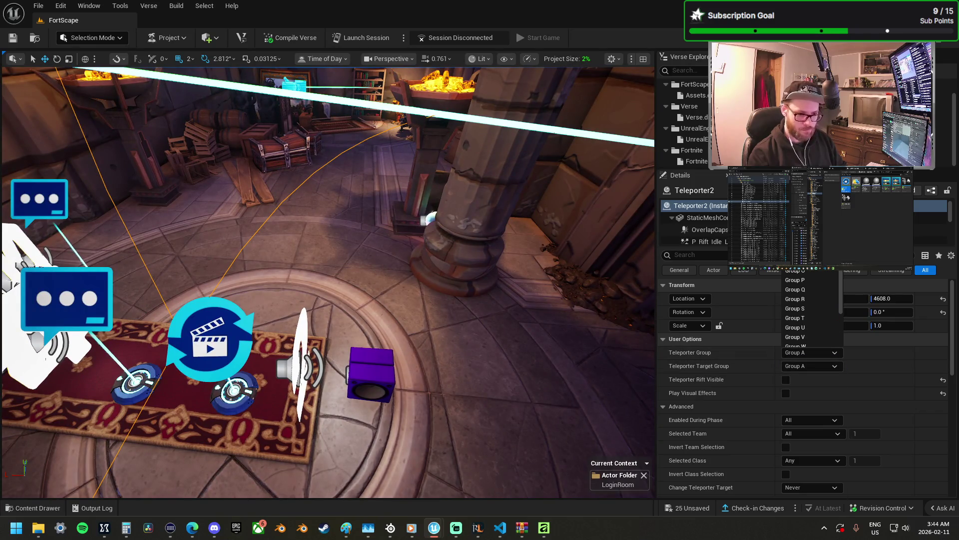
left_click(804, 366)
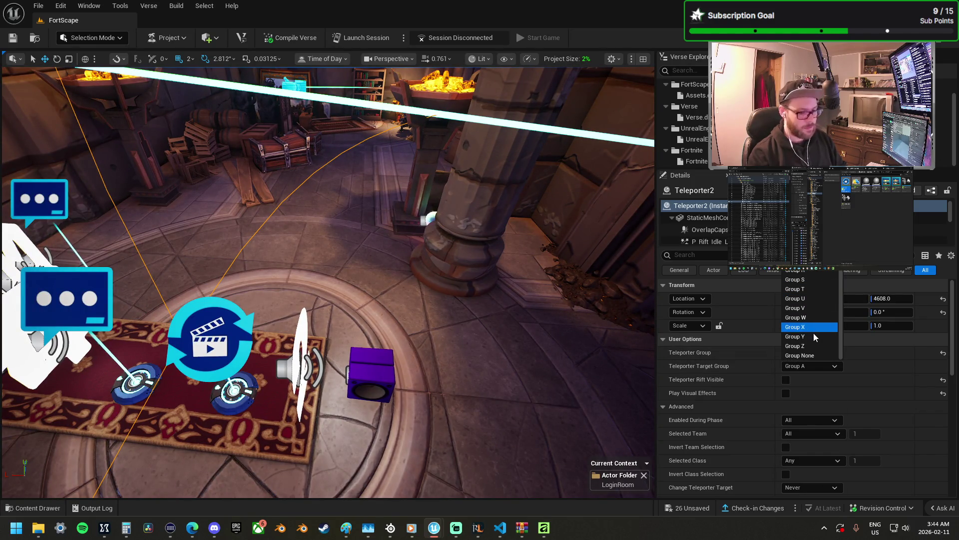
left_click(808, 355)
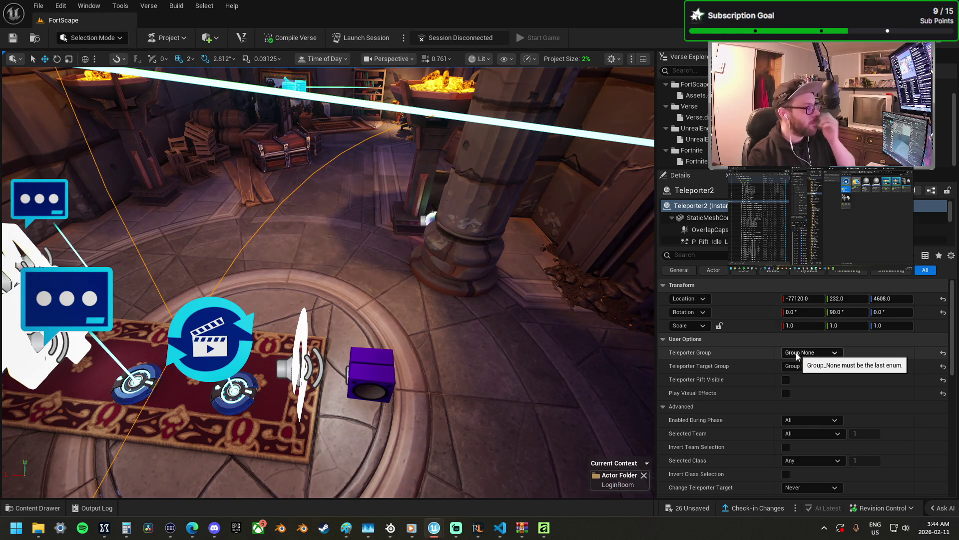
- Add a Teleport entry on Teleporter2 triggered by Timer_Spawn_Trans On Success
mouse_move(490, 302)
left_mouse_down()
mouse_move(483, 265)
mouse_move(477, 287)
mouse_move(659, 372)
left_mouse_up()
scroll(717, 403, "down", 4)
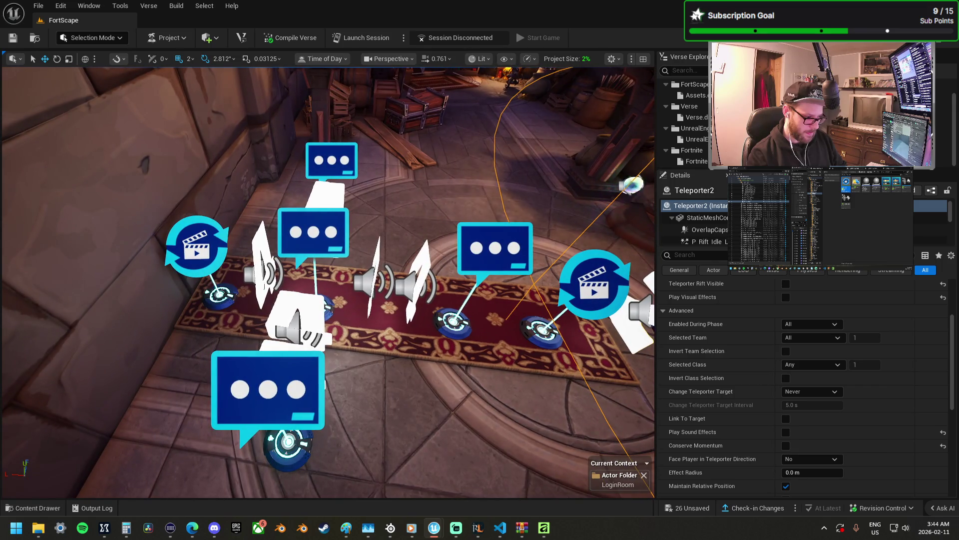
key("d")
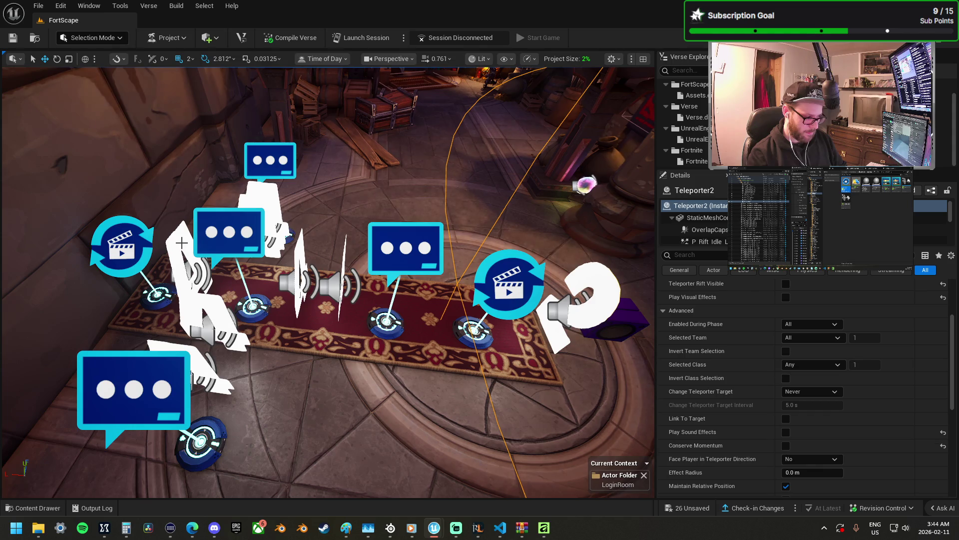
scroll(783, 398, "down", 5)
scroll(783, 399, "down", 2)
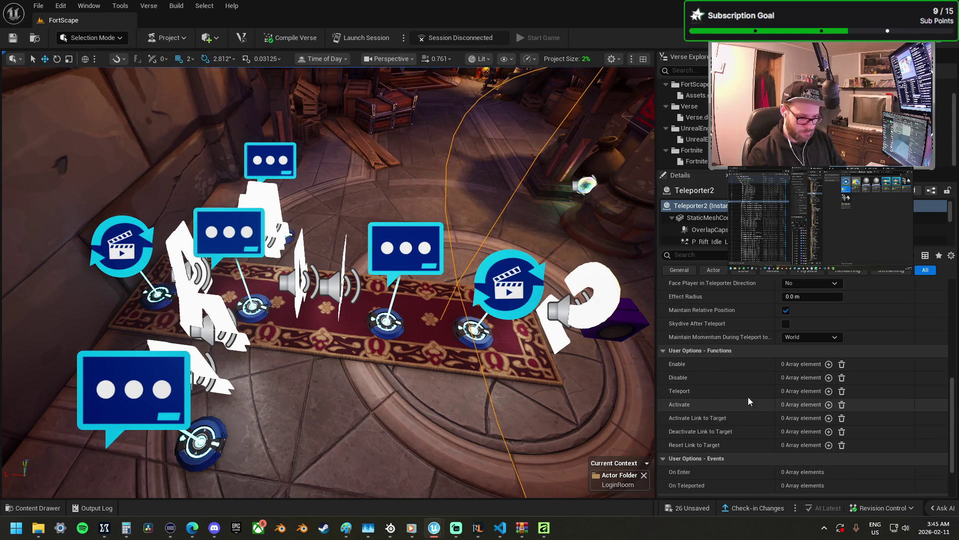
left_click(829, 392)
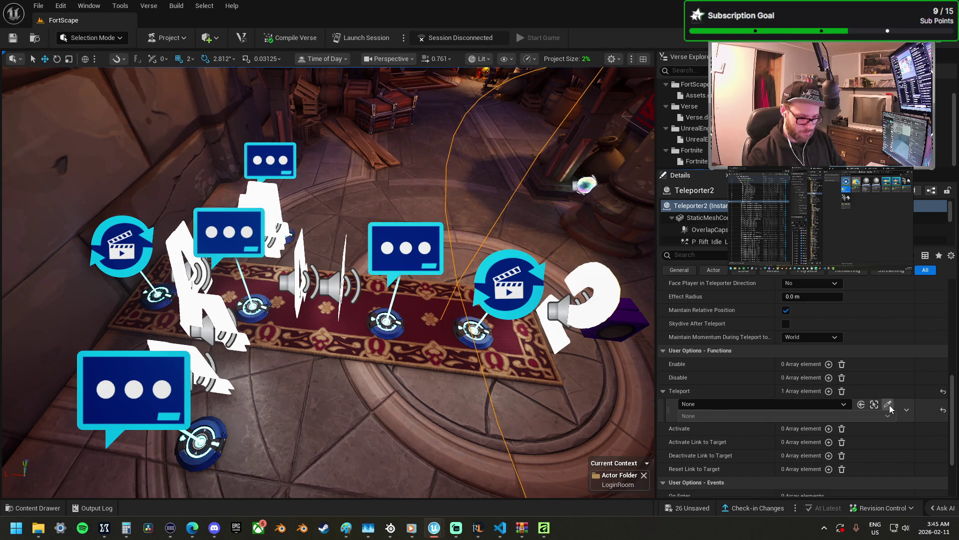
left_click(888, 405)
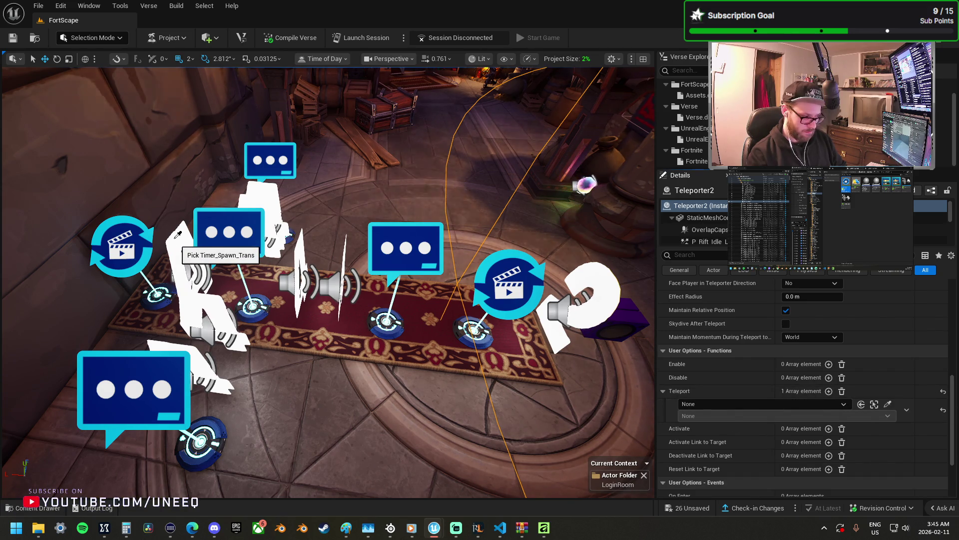
left_click(177, 235)
left_click(705, 414)
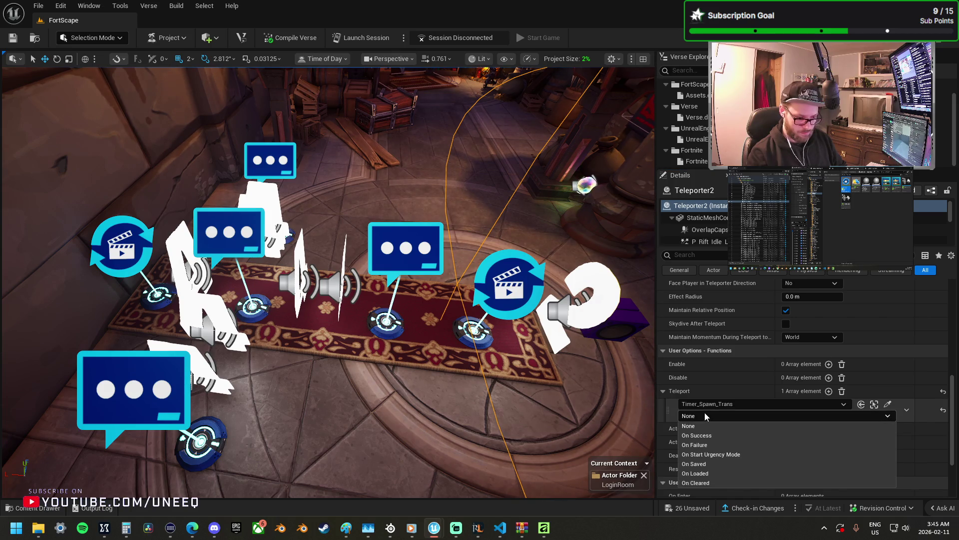
left_click(718, 434)
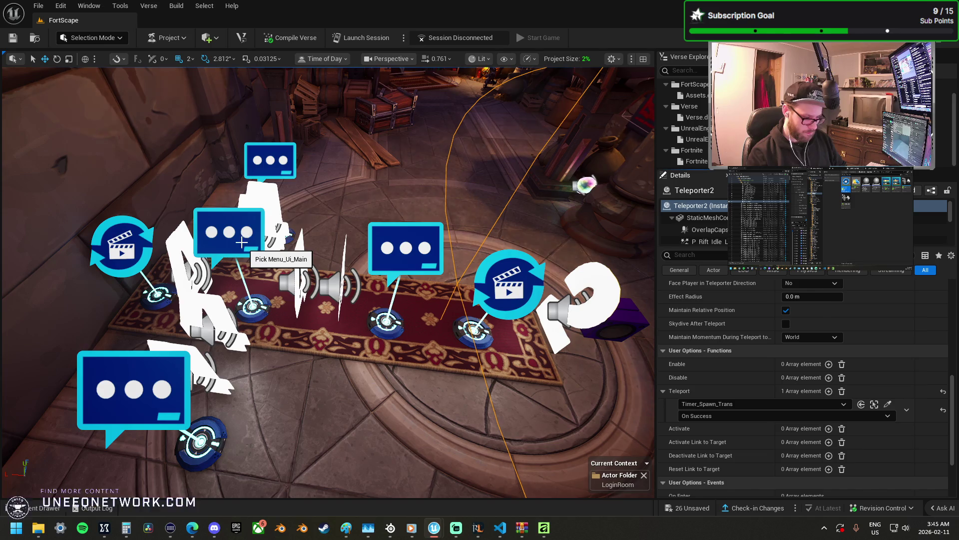
- Change Teleporter2's Teleport trigger to Menu_Ui_Main On Responding Button 1
left_click(246, 236)
left_click(706, 416)
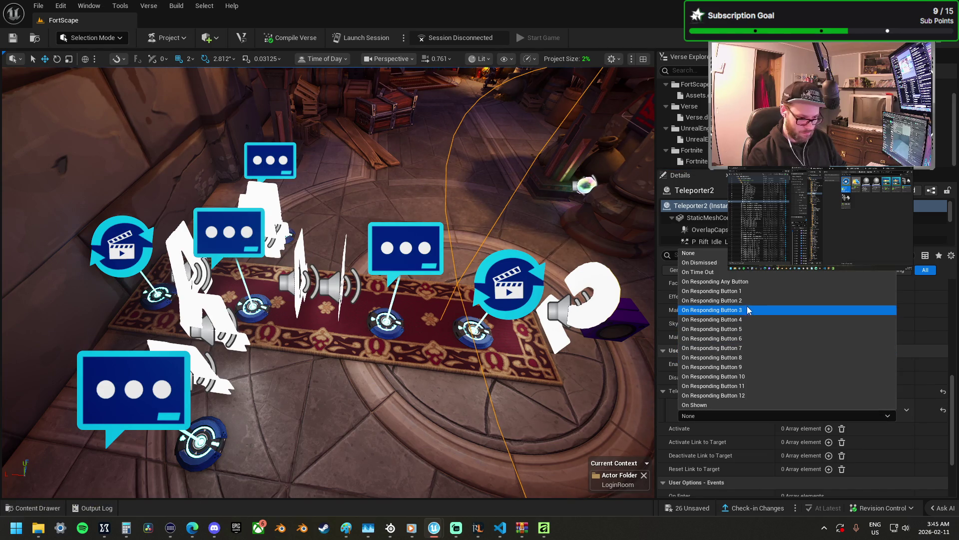
left_click(753, 291)
left_click(850, 391)
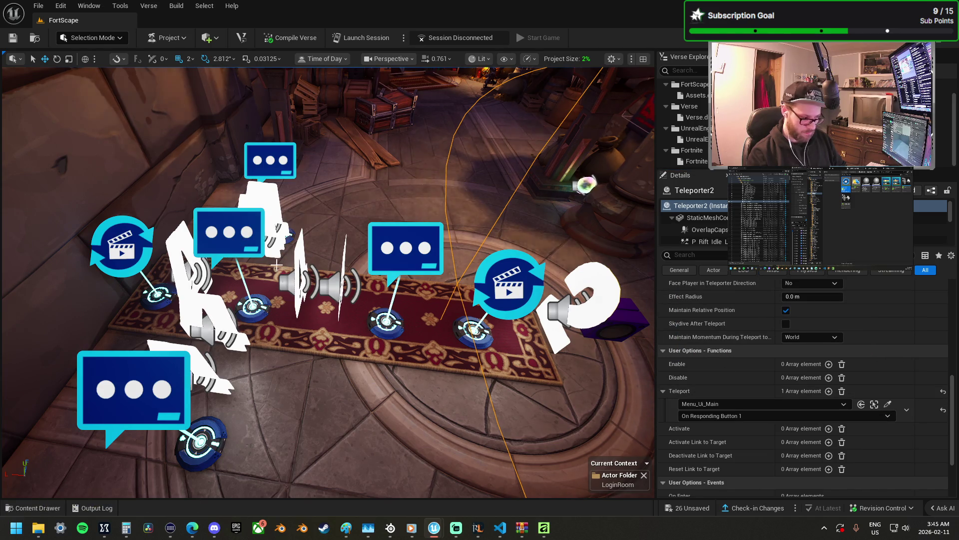
scroll(840, 350, "up", 10)
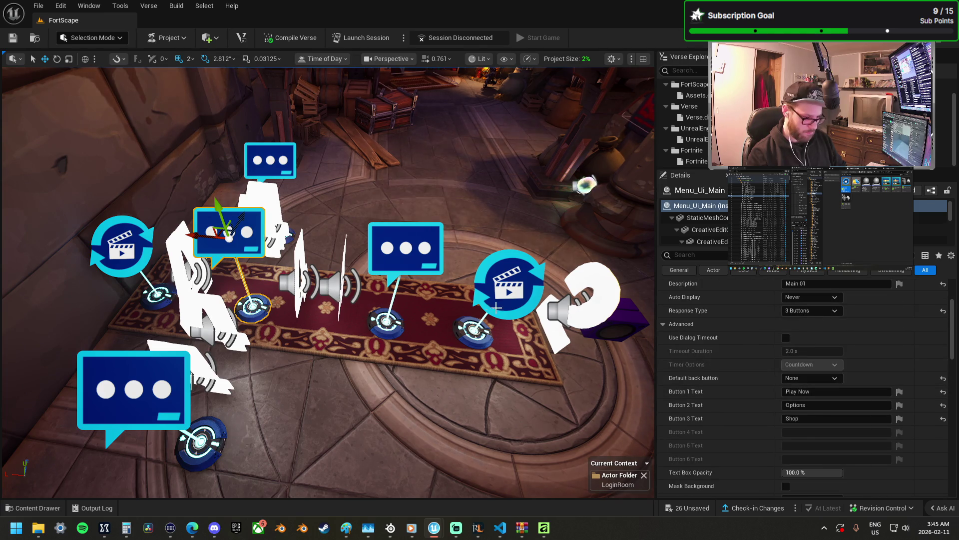
scroll(757, 408, "down", 4)
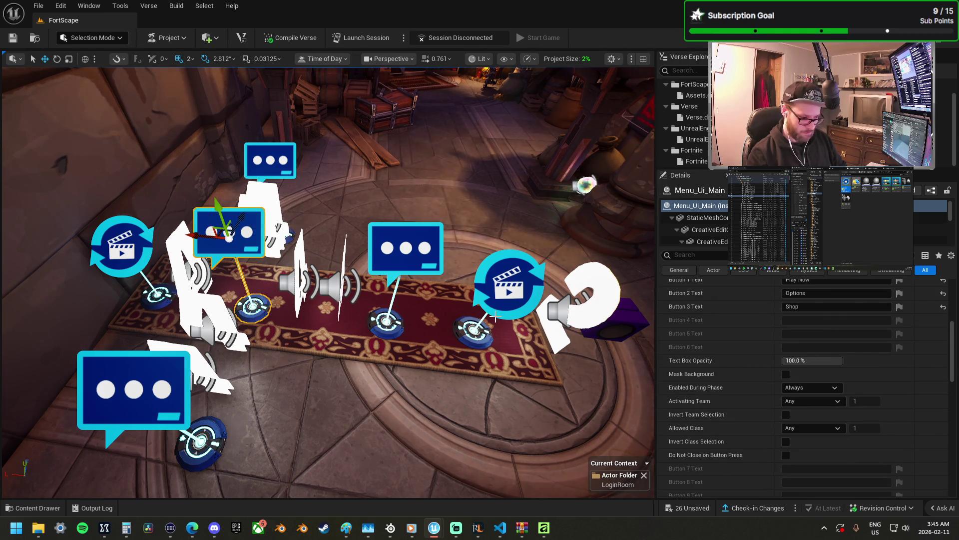
scroll(789, 389, "down", 10)
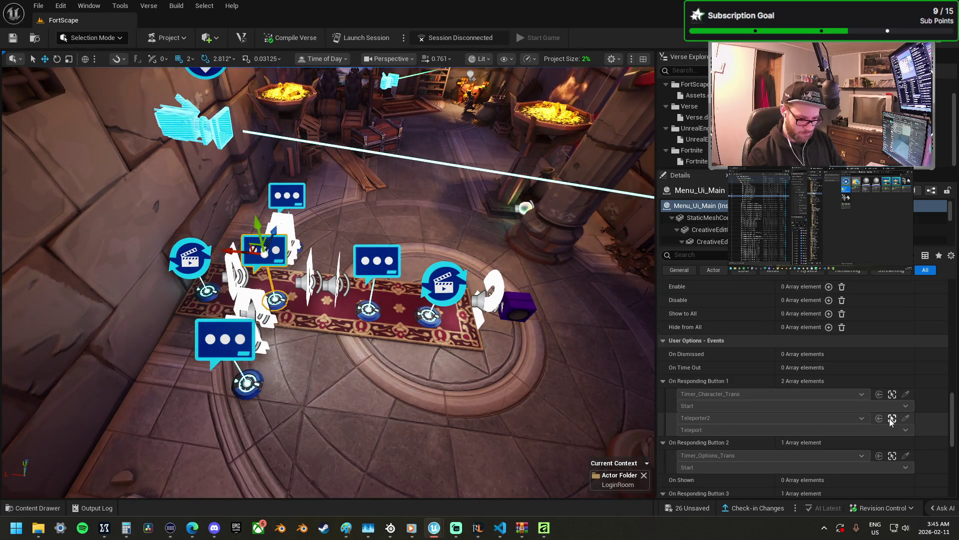
left_click(892, 418)
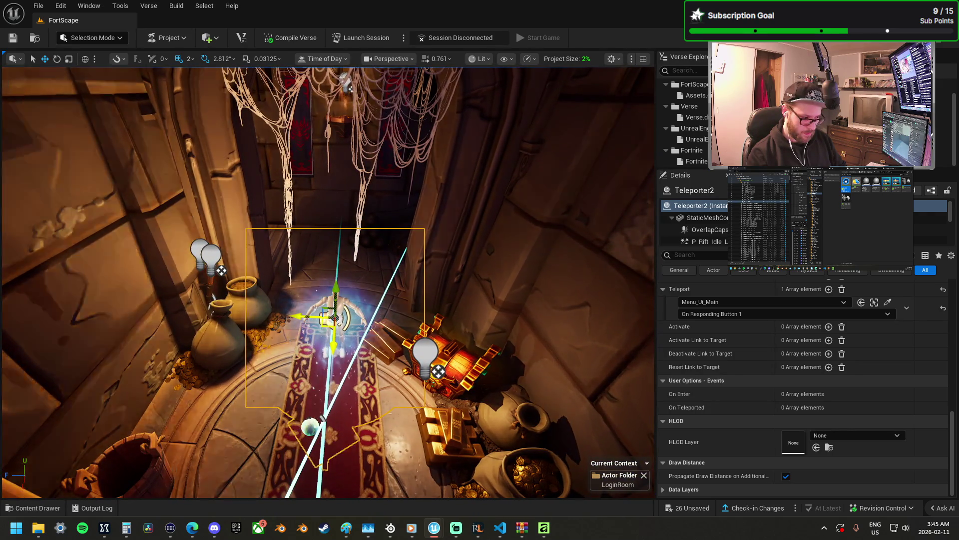
key("Down")
key("f")
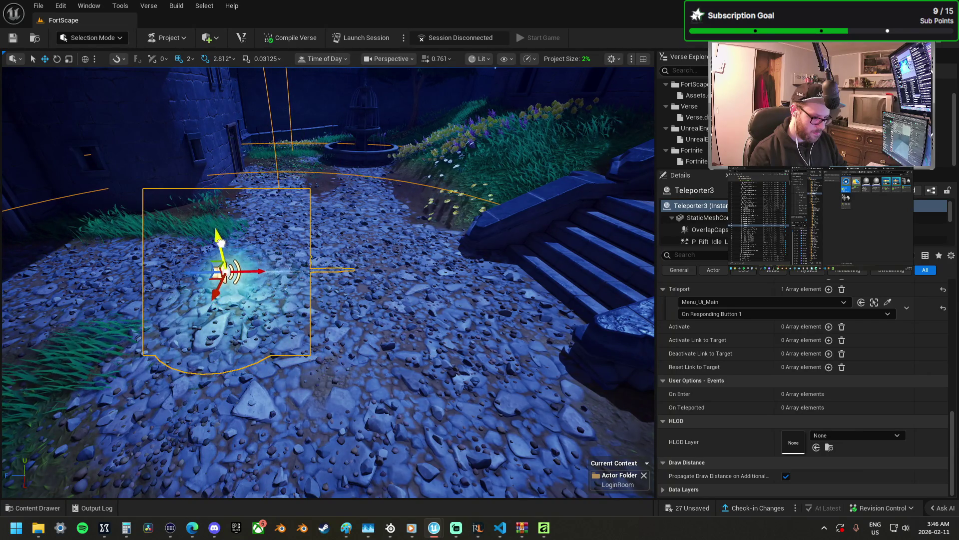
- Set Teleporter3's Teleport trigger to Timer_Spawn_Trans On Success
left_click(887, 301)
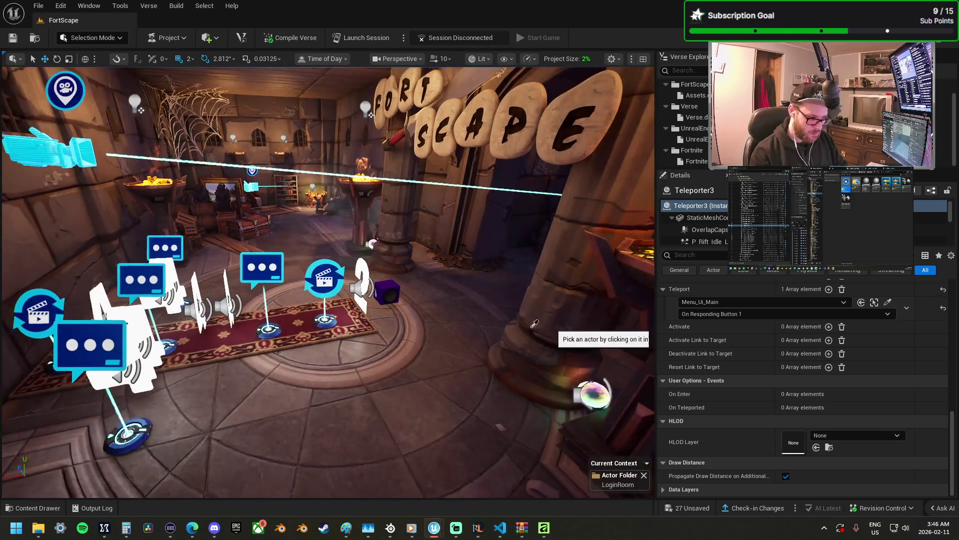
left_click(700, 312)
left_click(707, 333)
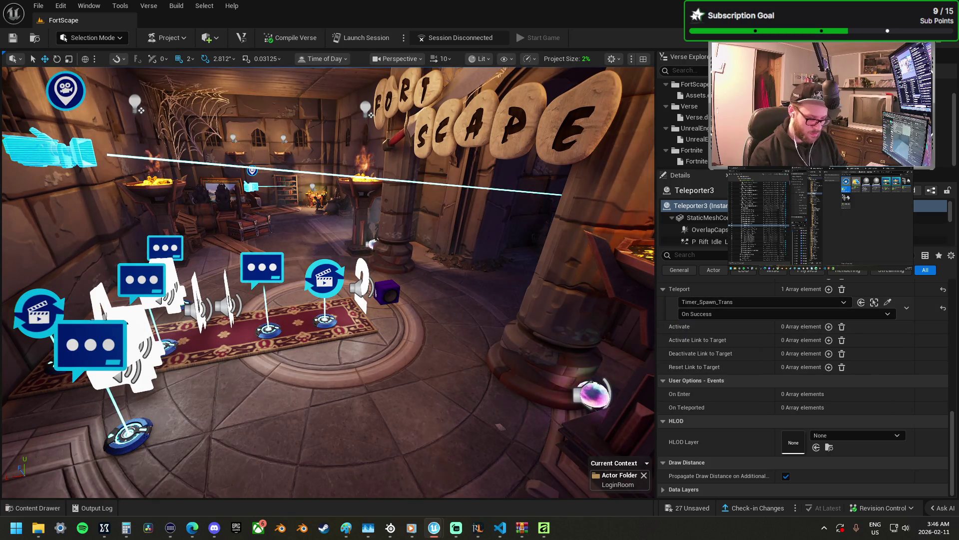
scroll(328, 280, "up", 5)
scroll(328, 280, "down", 5)
scroll(327, 279, "up", 5)
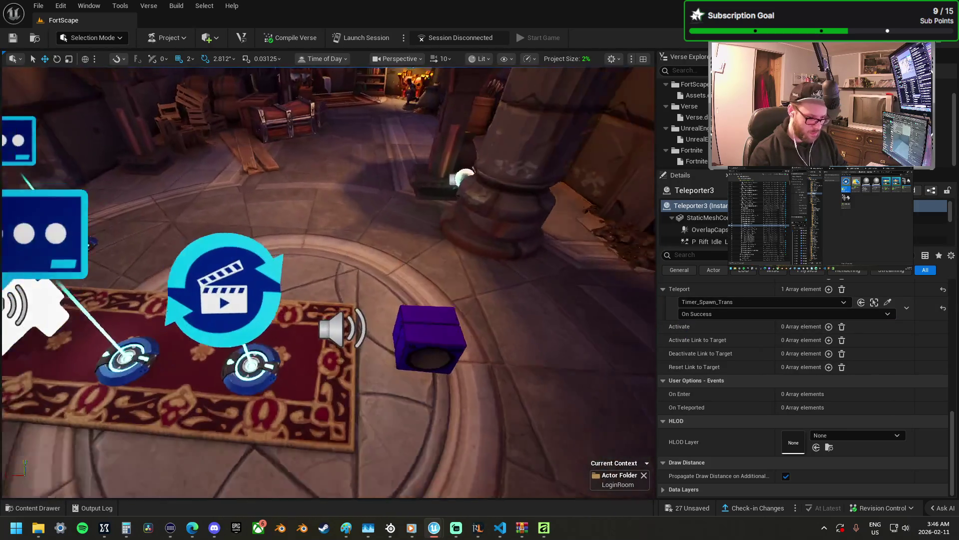
scroll(327, 280, "up", 2)
- Fly the view to the corridor and select Fixed Point Camera2
left_click_drag(416, 357, 406, 358)
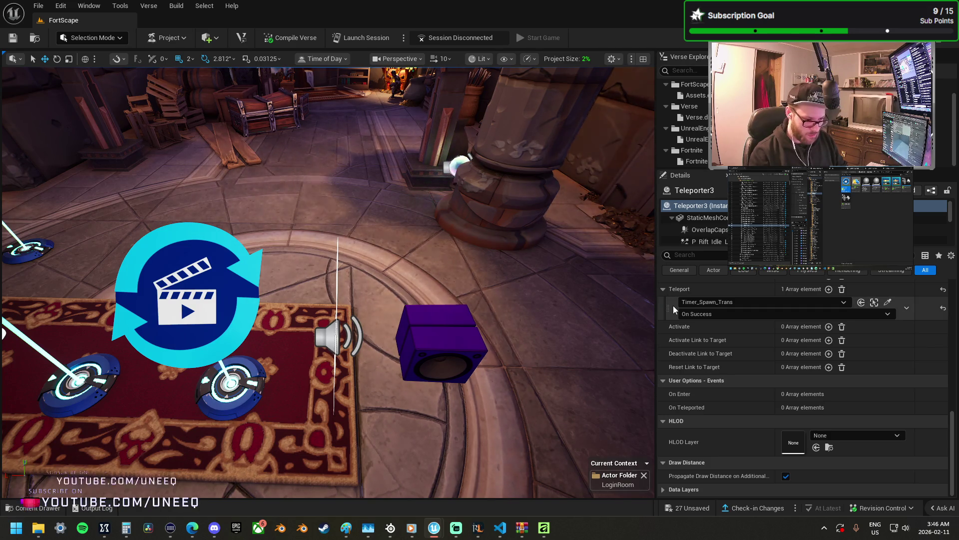
left_click_drag(619, 309, 620, 310)
scroll(620, 310, "down", 4)
scroll(620, 310, "down", 2)
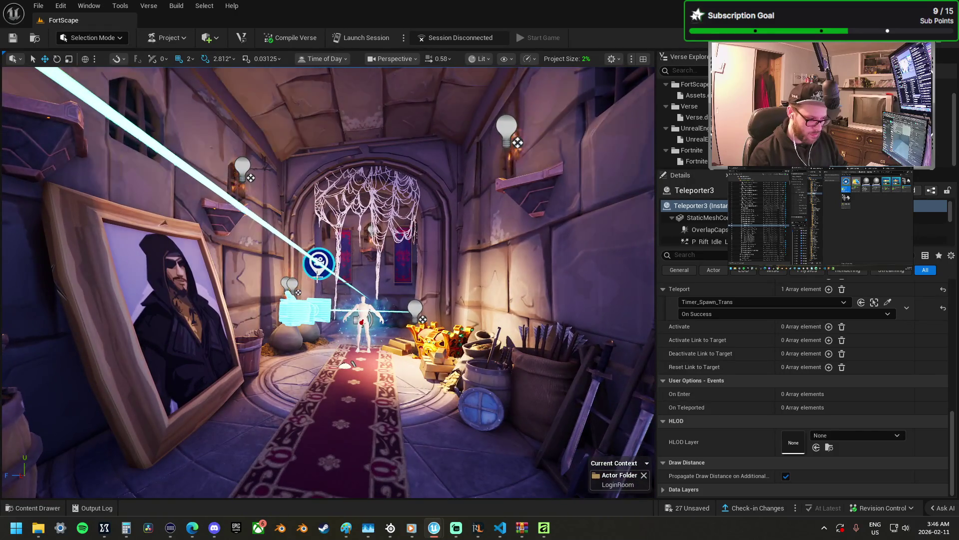
left_click(305, 310)
- Give Fixed Point Camera2 a Remove from Player entry pasted as Timer_Spawn_Trans On Success
scroll(747, 409, "down", 5)
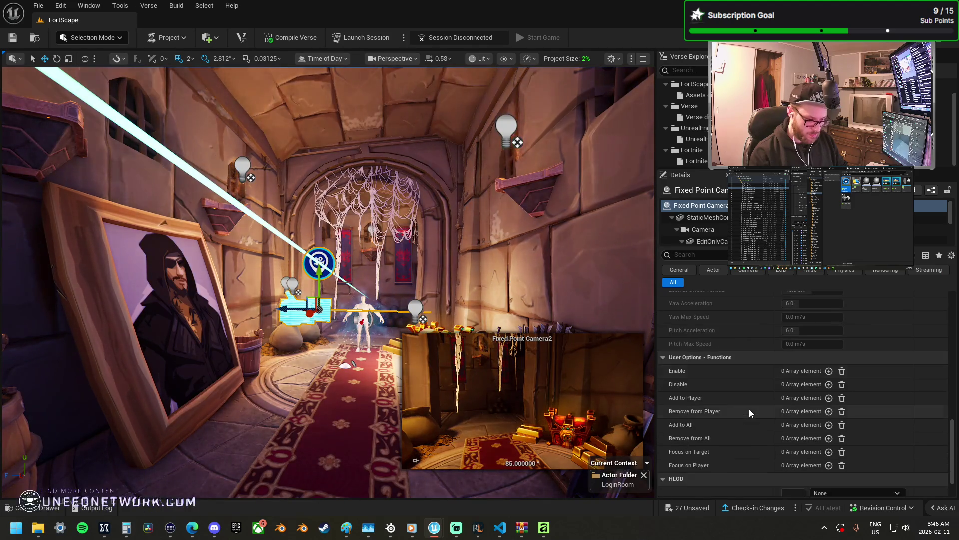
left_click(829, 411)
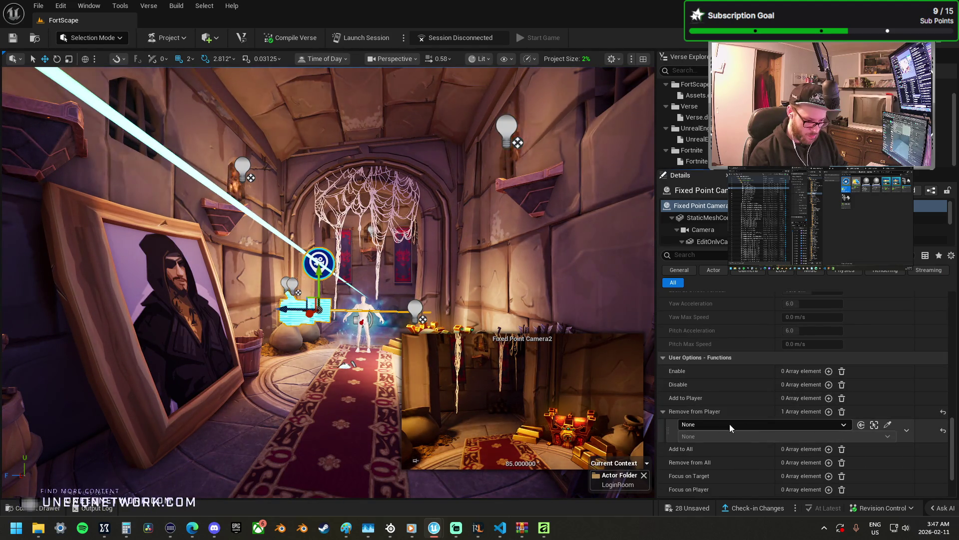
key("ctrl+v")
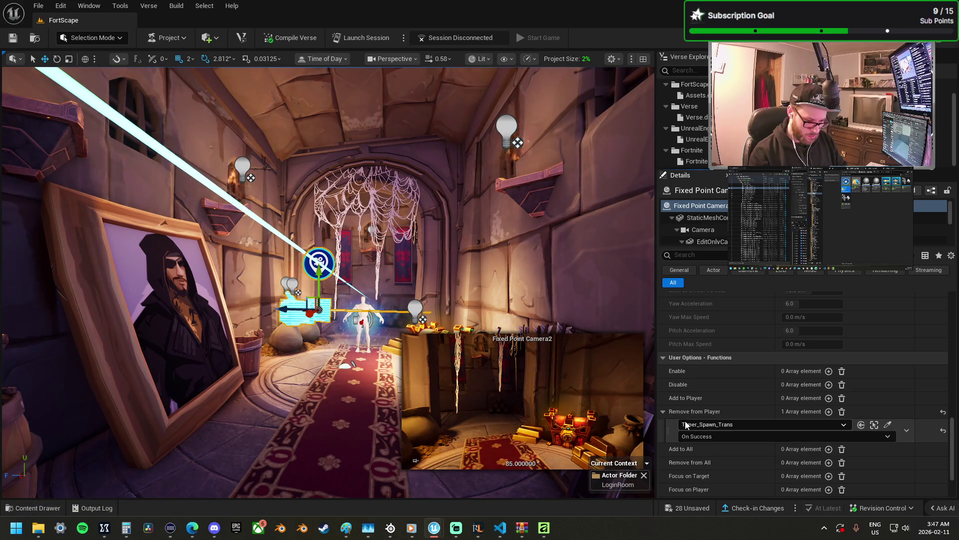
- Select the hand-shaped fixed point camera in the next room and add an Add to Player entry
mouse_move(419, 294)
left_mouse_down()
mouse_move(435, 213)
mouse_move(422, 243)
left_mouse_up()
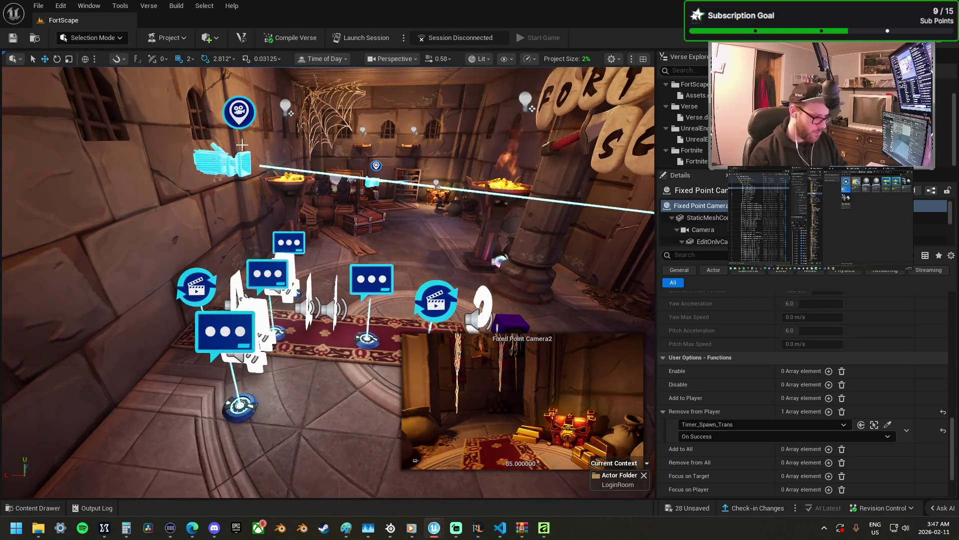
left_click(242, 145)
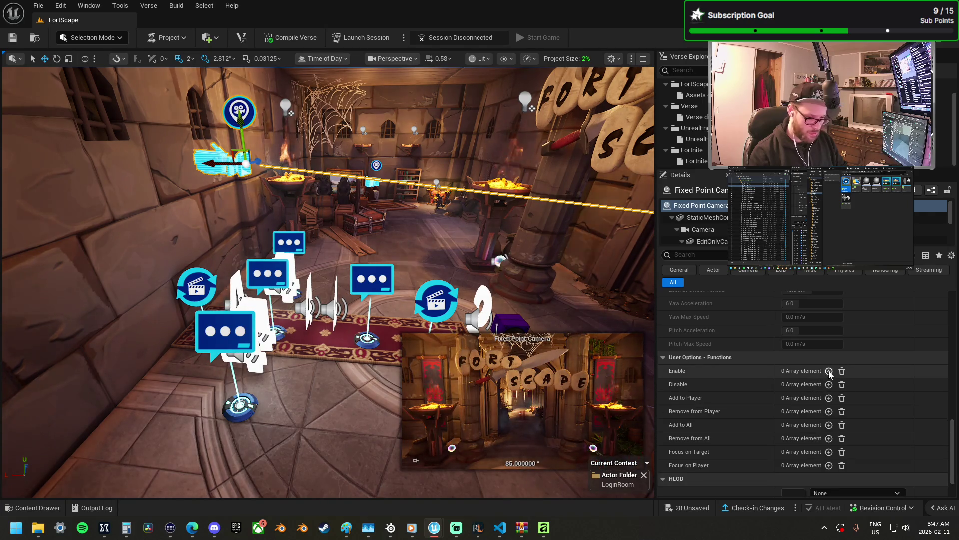
left_click(829, 399)
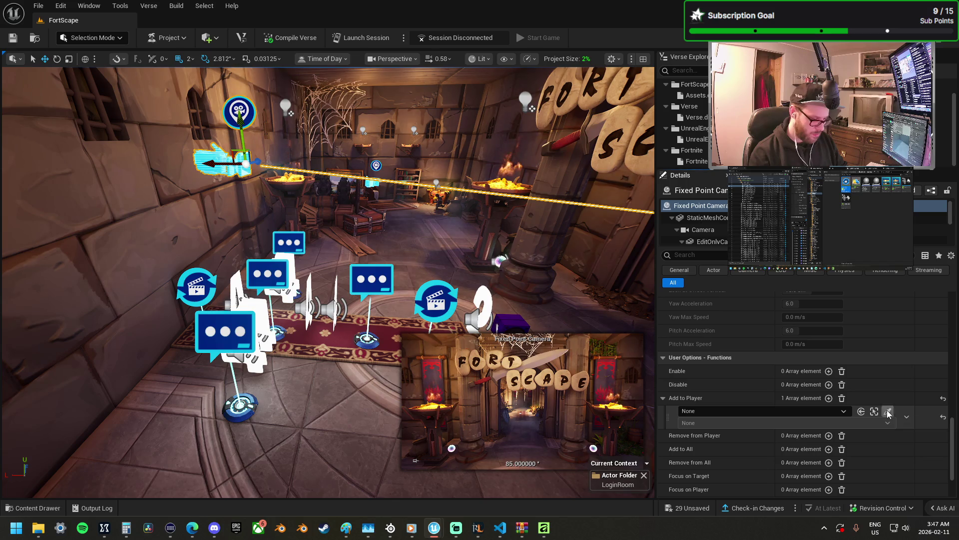
- Bind the sign-facing camera's Add to Player to Mutator Zone2 On Player Entering Zone
left_click(888, 411)
scroll(414, 305, "up", 10)
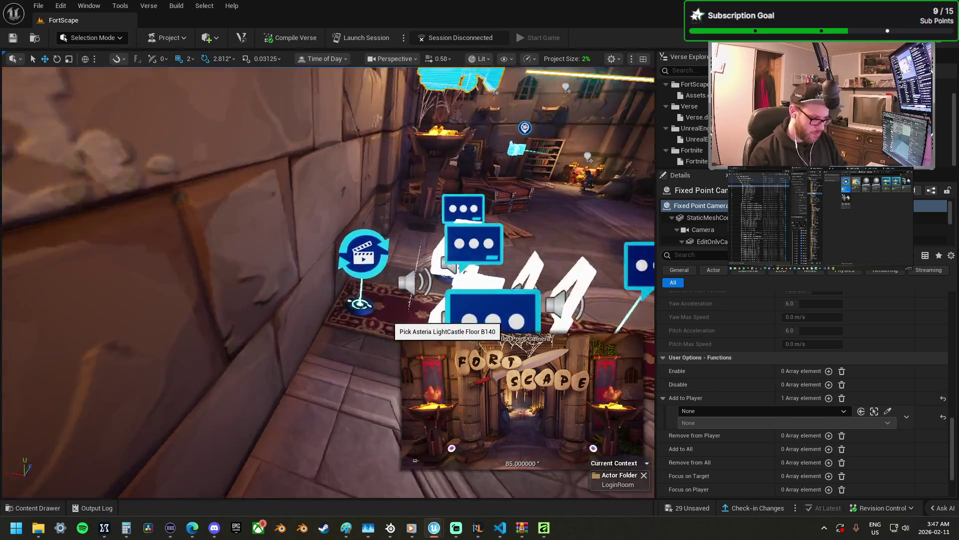
scroll(397, 356, "up", 10)
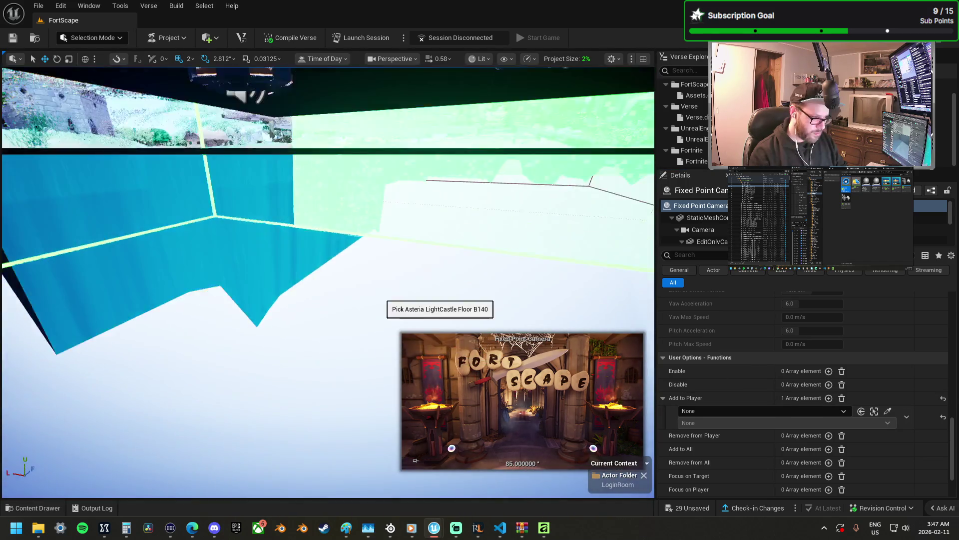
scroll(342, 315, "down", 3)
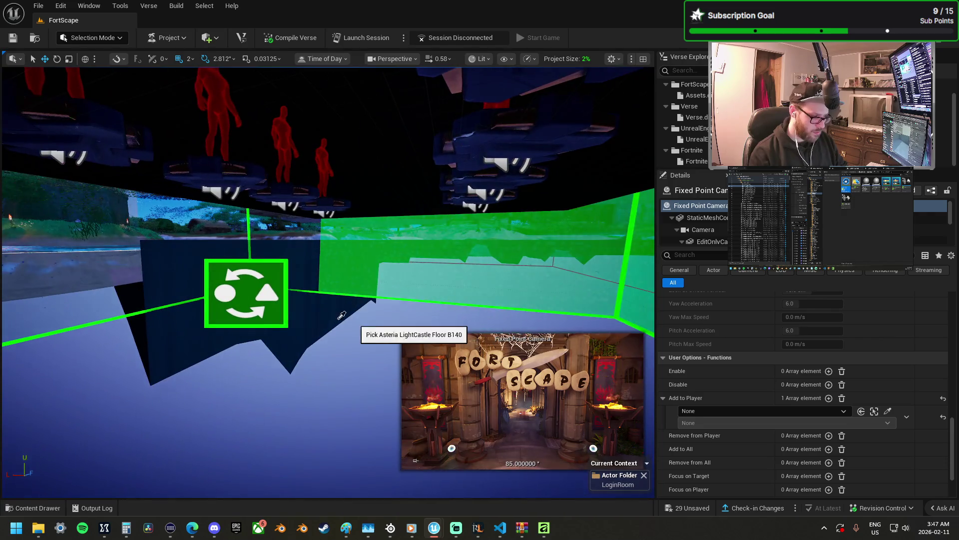
left_click(258, 311)
left_click(718, 423)
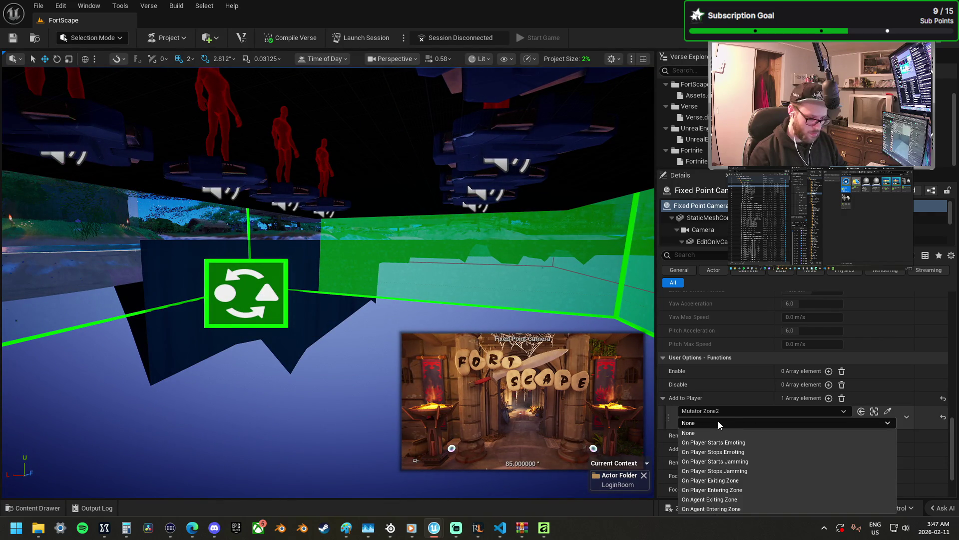
left_click(744, 490)
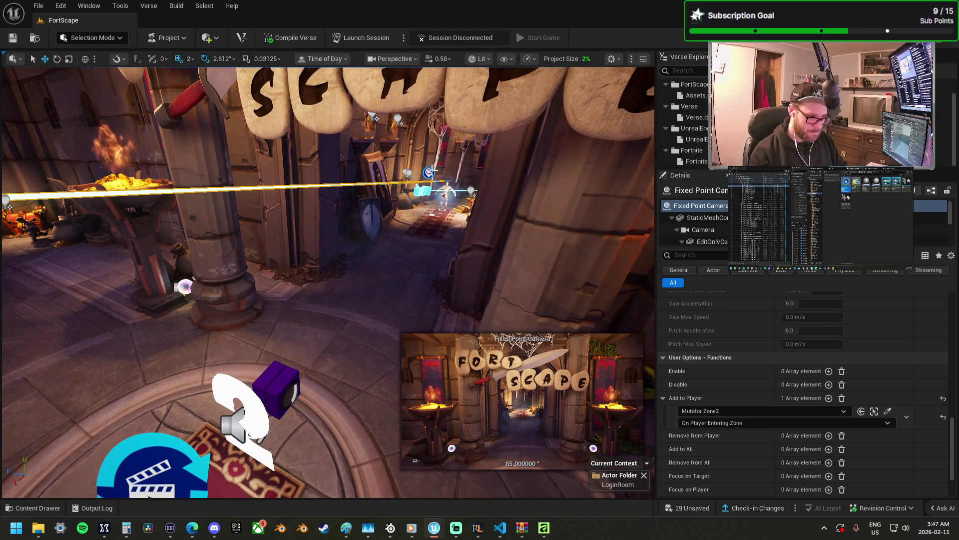
left_click(428, 174)
- Set Fixed Point Camera2's Priority to 1.0
scroll(794, 352, "up", 3)
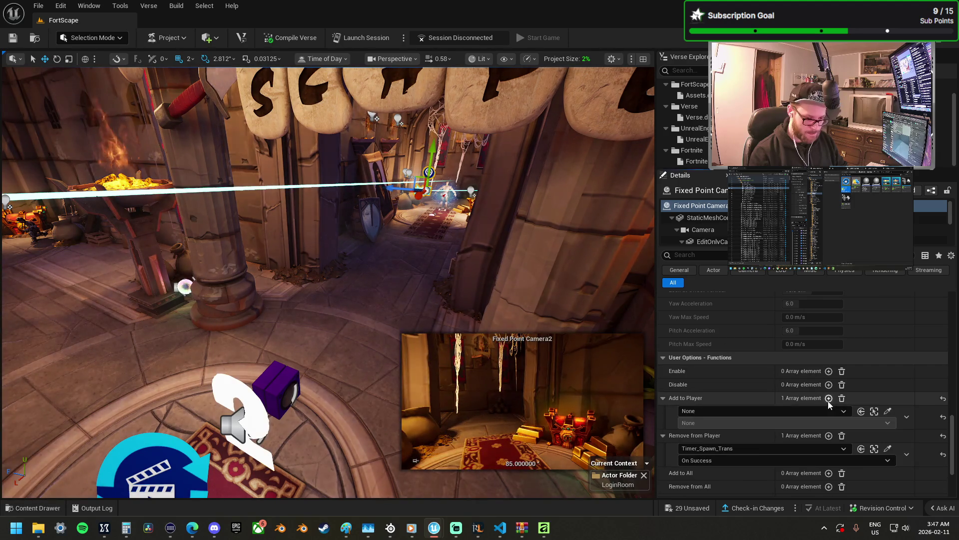
scroll(795, 352, "up", 5)
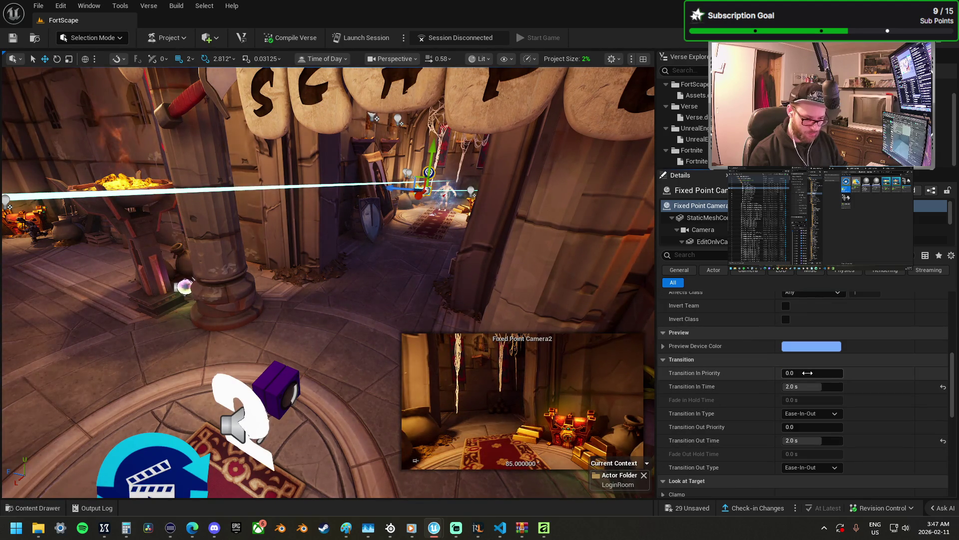
scroll(809, 375, "up", 10)
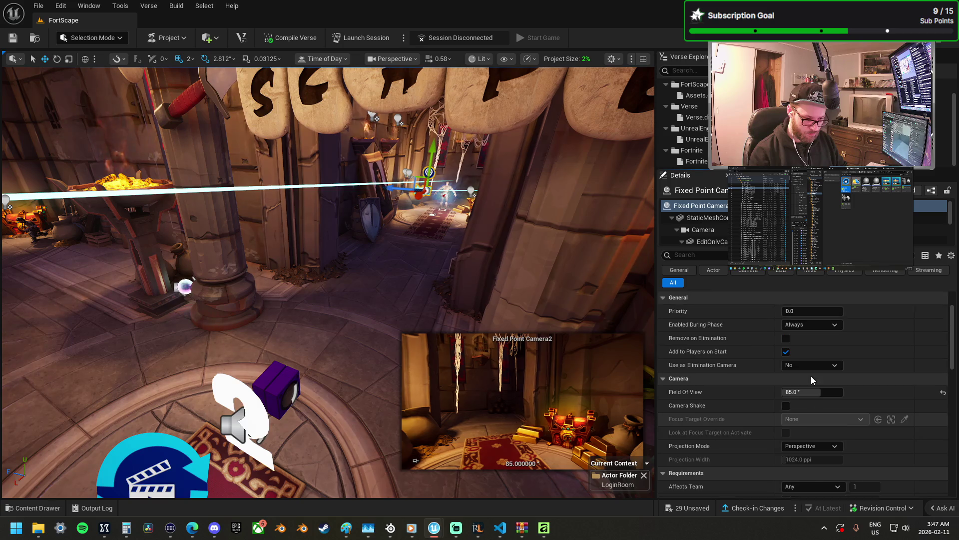
left_click(809, 345)
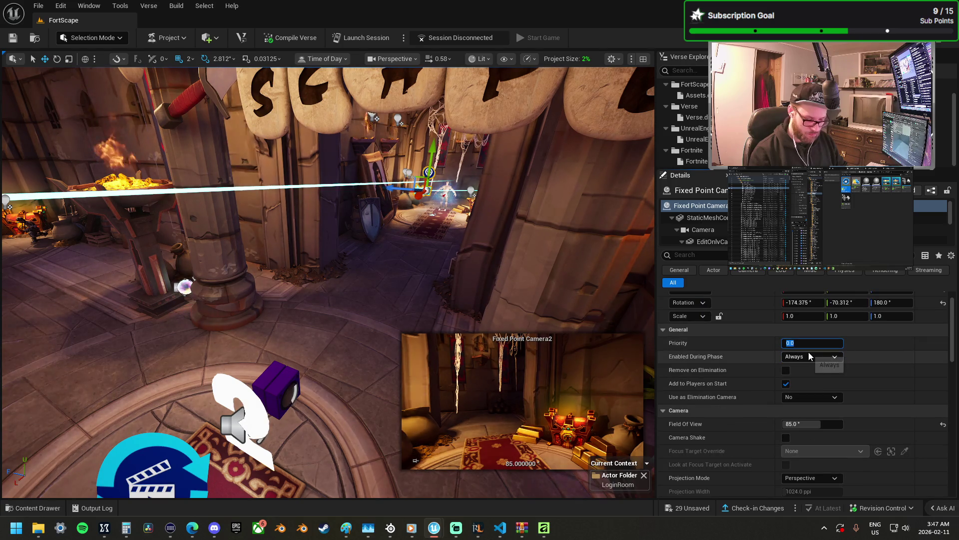
type("1")
- Bind Camera2's Add to Player to Menu_Ui_Main On Responding Button 1
mouse_move(488, 316)
left_mouse_down()
mouse_move(450, 290)
mouse_move(390, 287)
left_mouse_up()
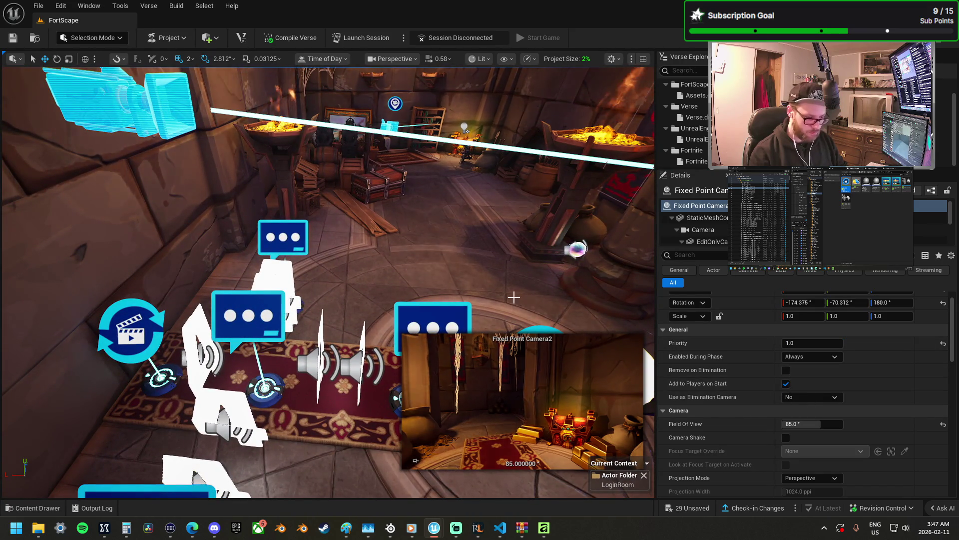
key("f")
scroll(729, 426, "down", 15)
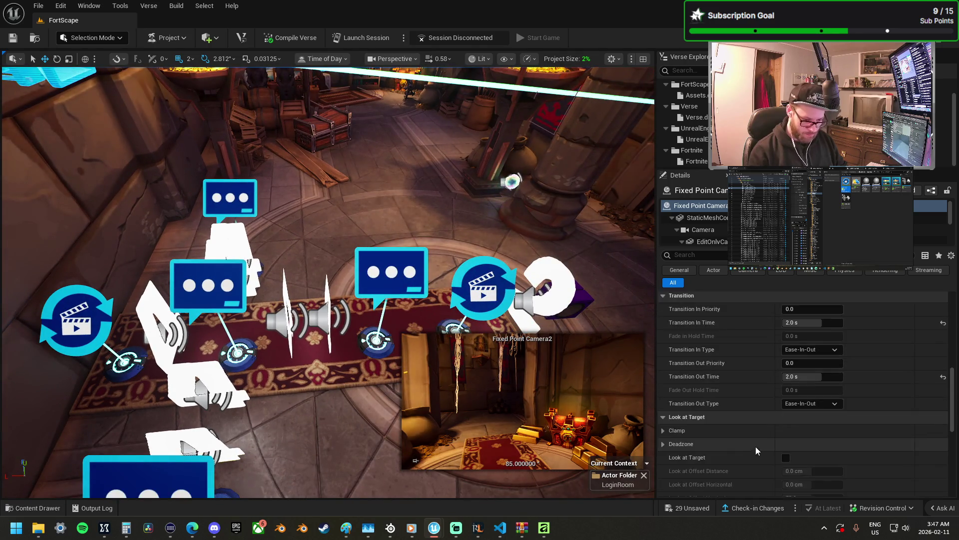
scroll(770, 445, "down", 4)
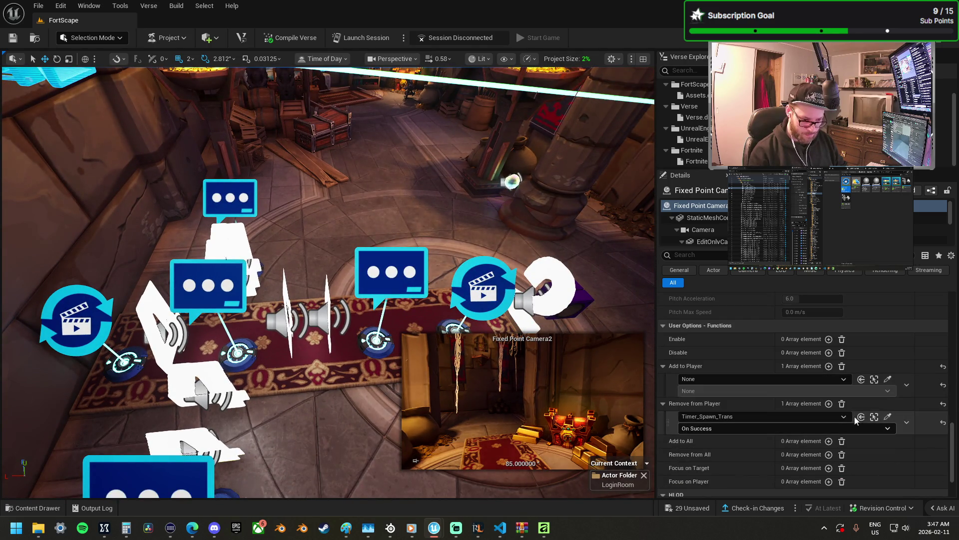
left_click(888, 379)
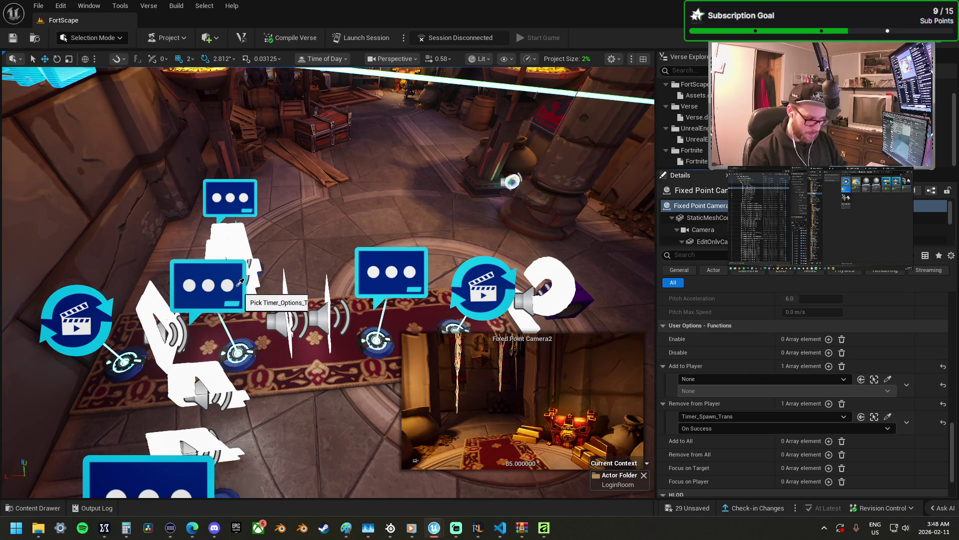
left_click(231, 294)
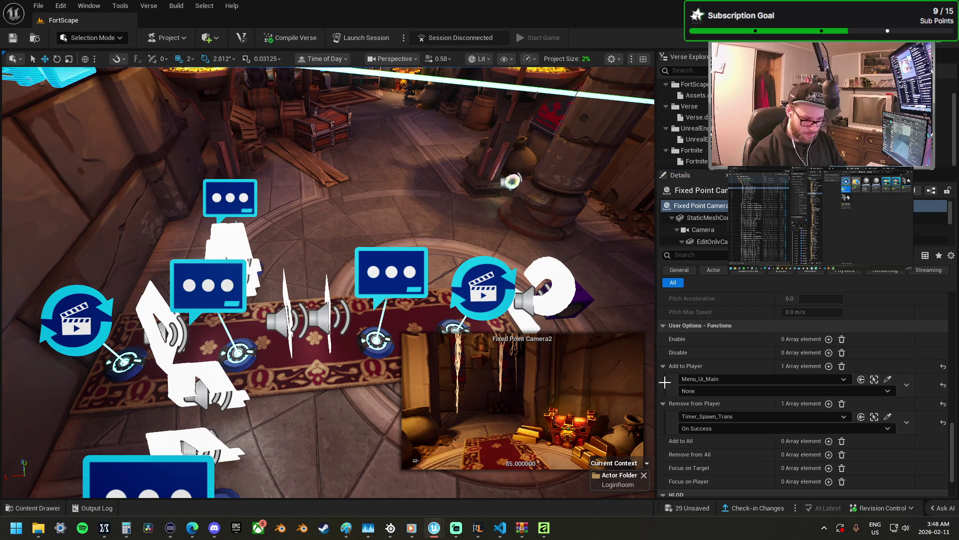
left_click(708, 392)
key("Escape")
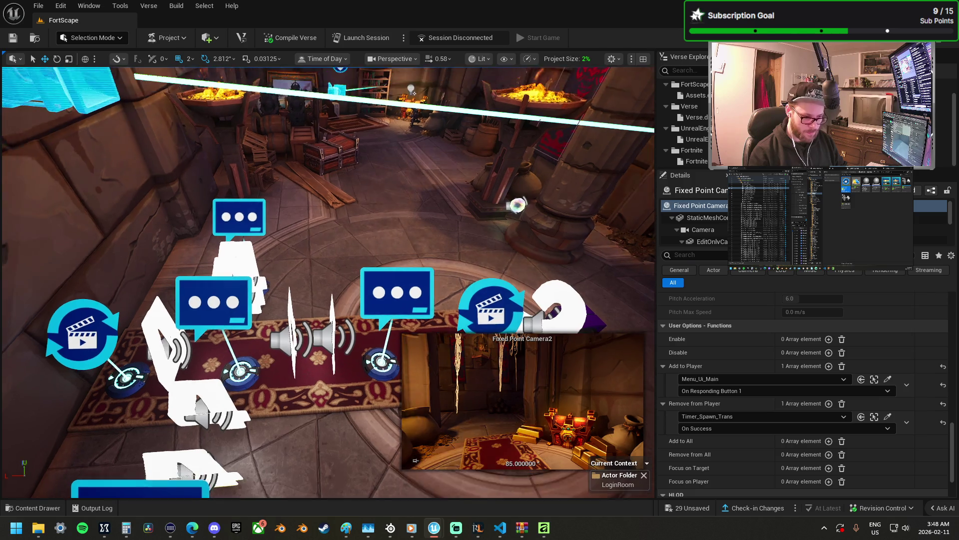
- Select Fixed Point Camera3 and add an Add to Player entry
left_click_drag(432, 238, 359, 130)
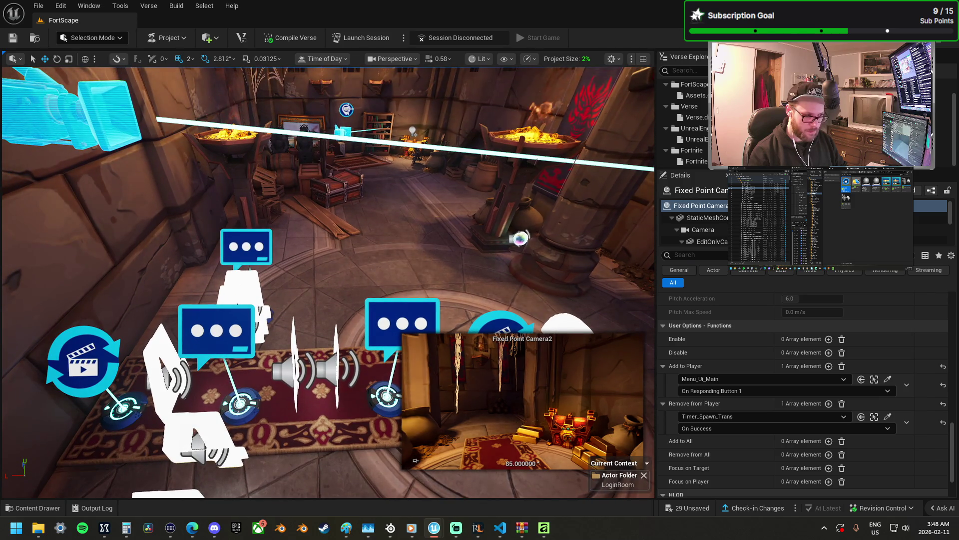
left_click(348, 109)
left_click(829, 366)
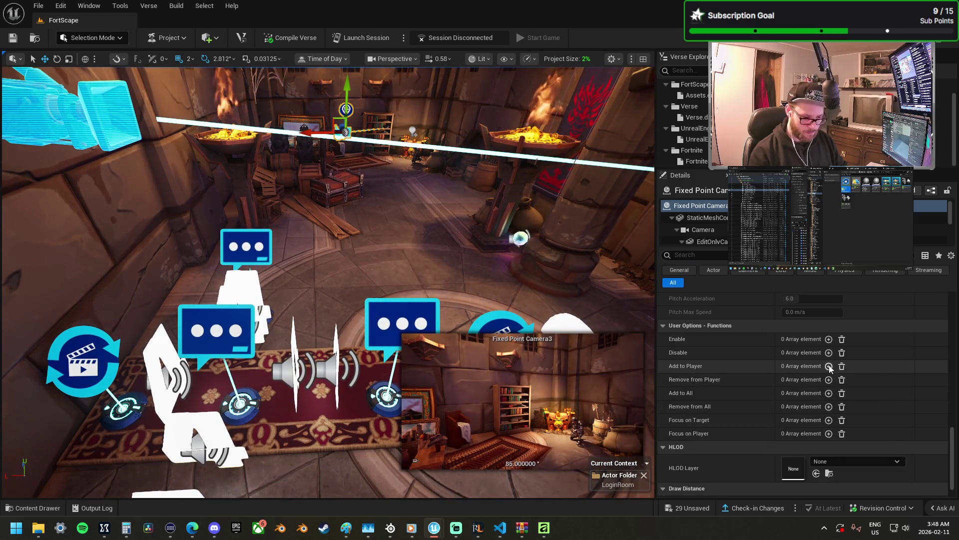
- Bind Camera3's Add to Player to Menu_Ui_Main On Responding Button 2
left_click(888, 380)
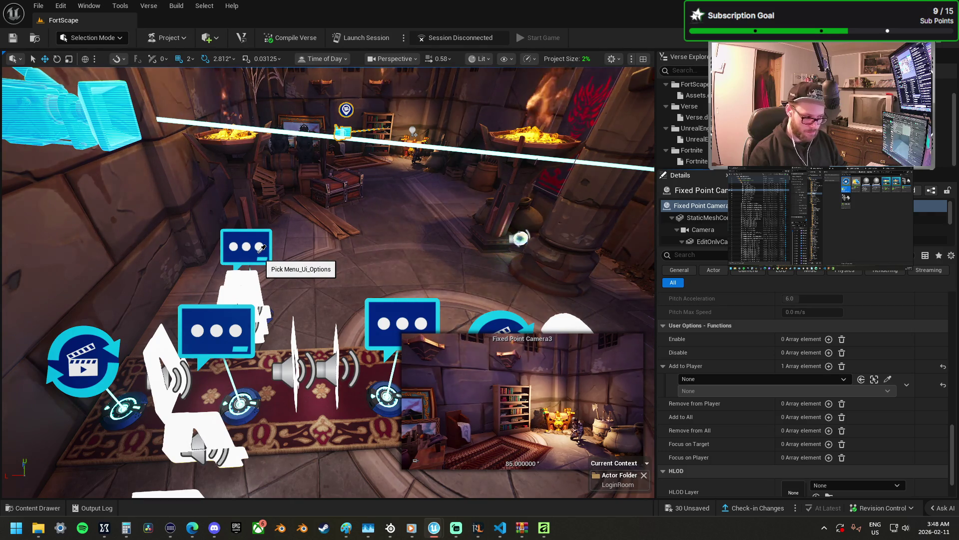
left_click(232, 339)
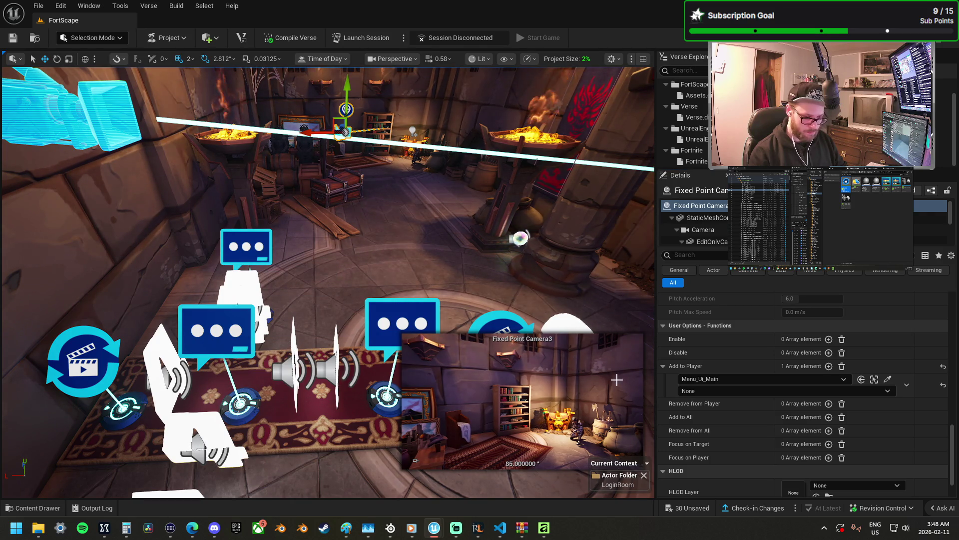
left_click(691, 391)
left_click(724, 280)
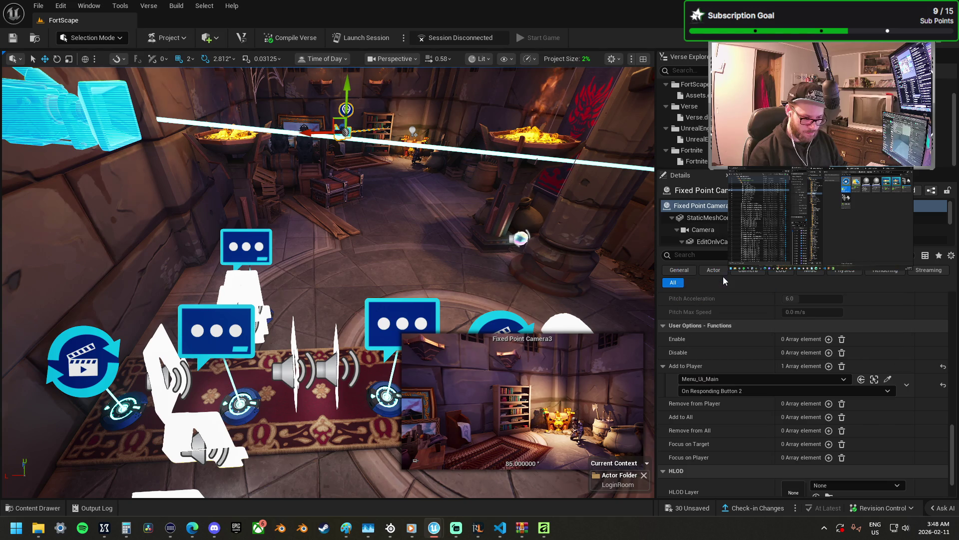
- Check Menu_Ui_Main's button labels, then select Fixed Point Camera4 in the corner
left_click(216, 329)
scroll(741, 355, "up", 5)
scroll(761, 367, "up", 5)
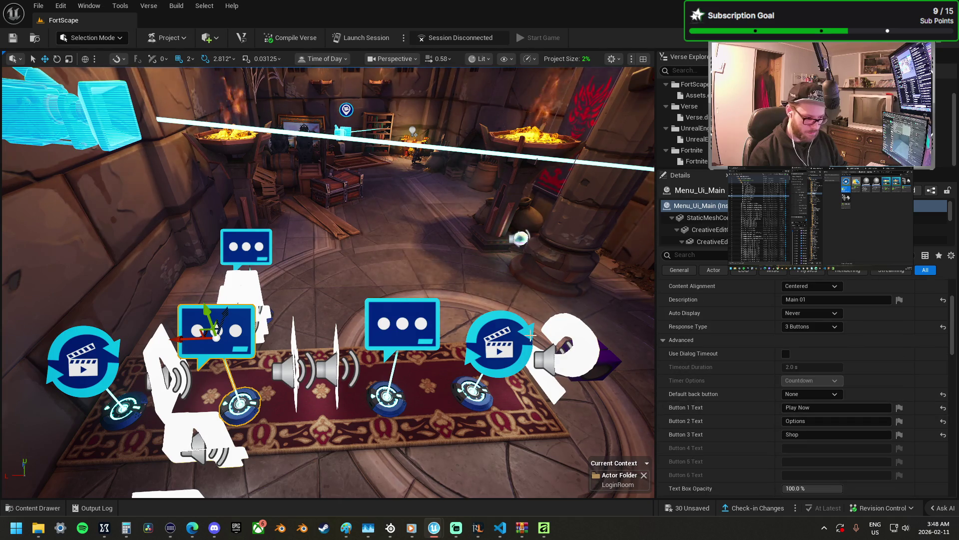
left_click_drag(530, 335, 622, 318)
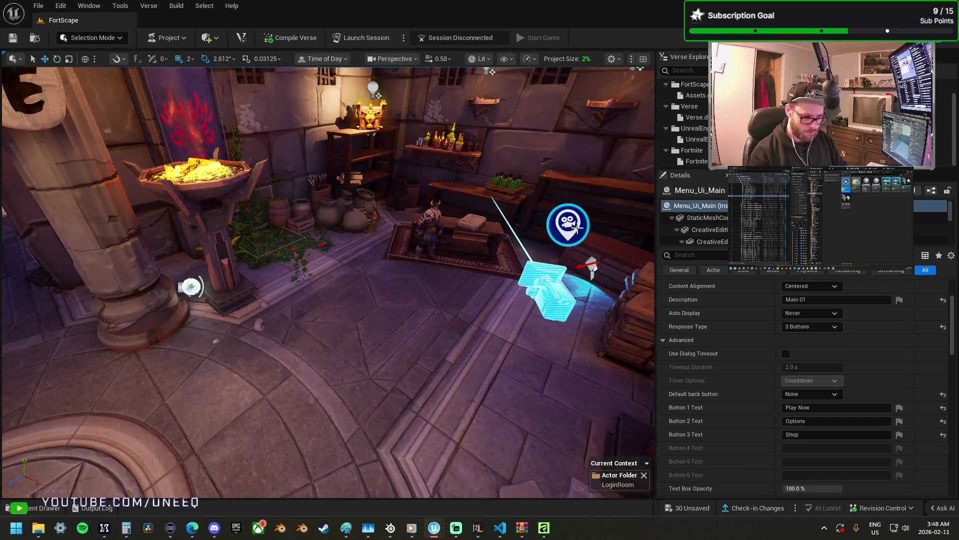
left_click(548, 292)
left_click_drag(547, 292, 460, 305)
scroll(820, 379, "down", 10)
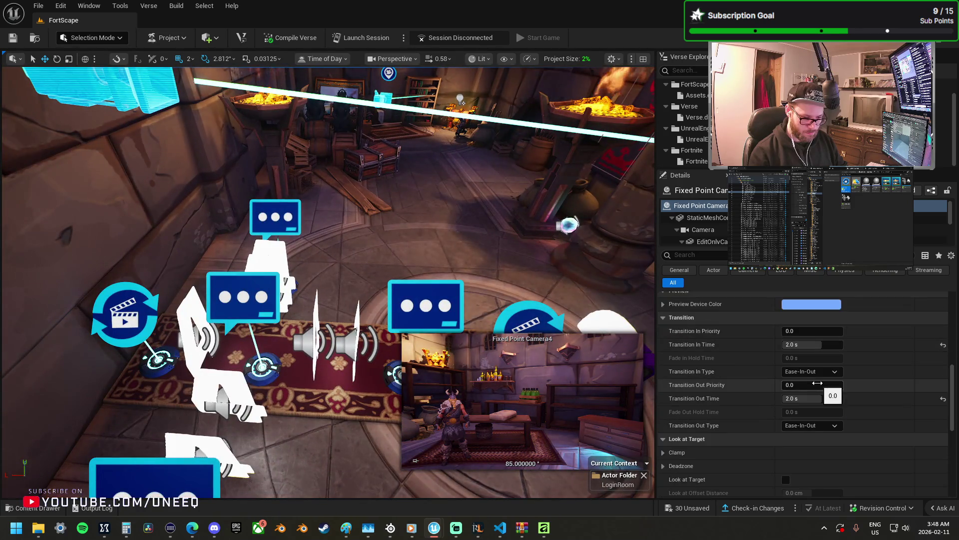
- Add an Add to Player entry on Camera4 for Menu_Ui_Main On Responding Button 3
scroll(817, 383, "down", 6)
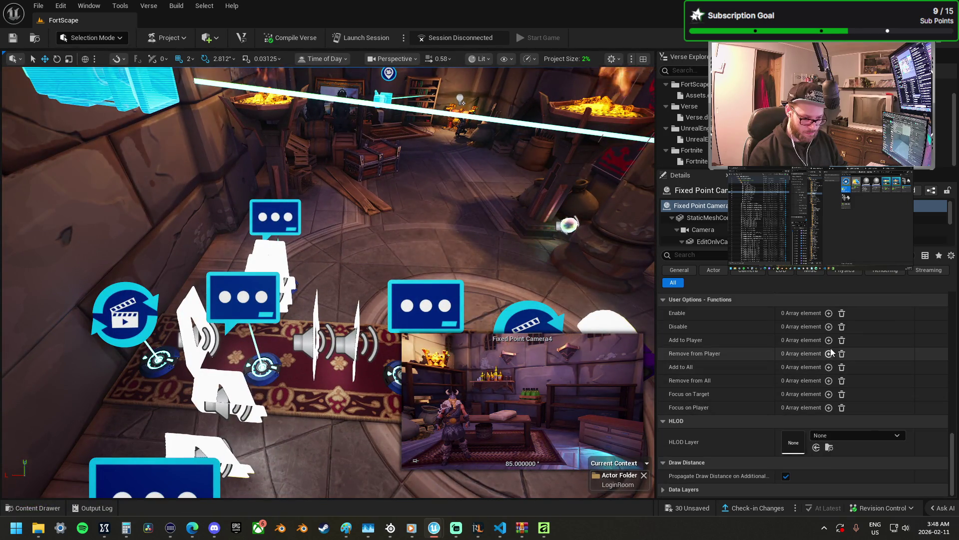
left_click(828, 340)
left_click(888, 352)
left_click(704, 365)
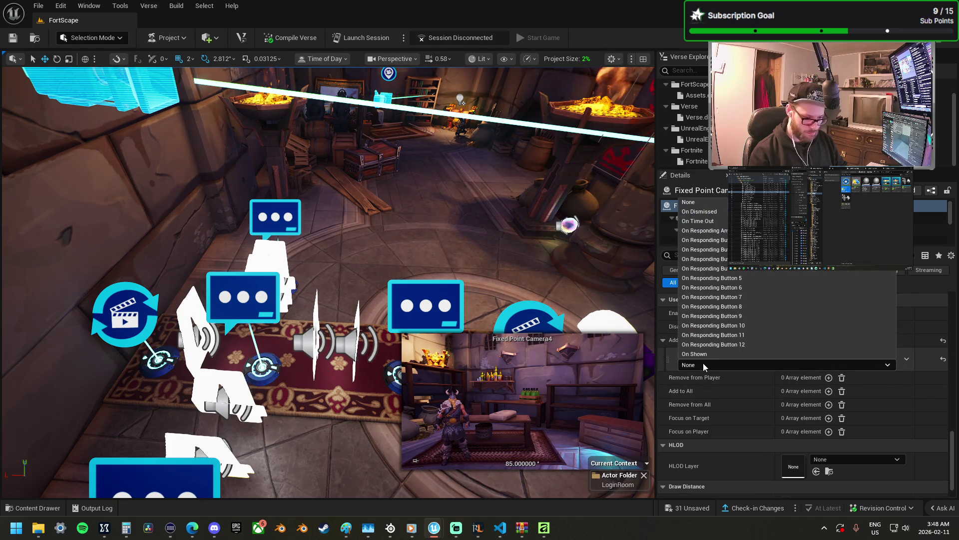
left_click(710, 259)
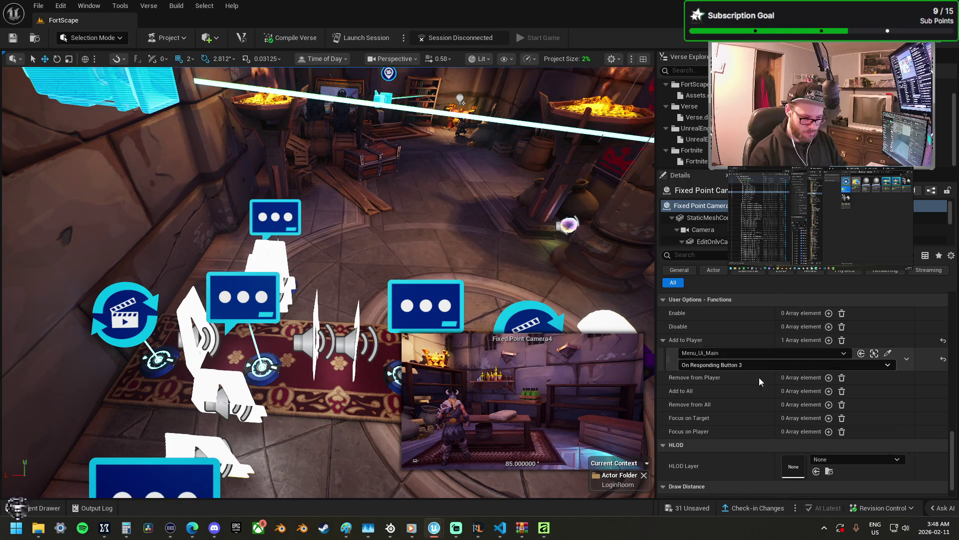
- Add a Remove from Player entry on Camera4 for Menu_Ui_Shop On Responding Button 5
left_click(829, 378)
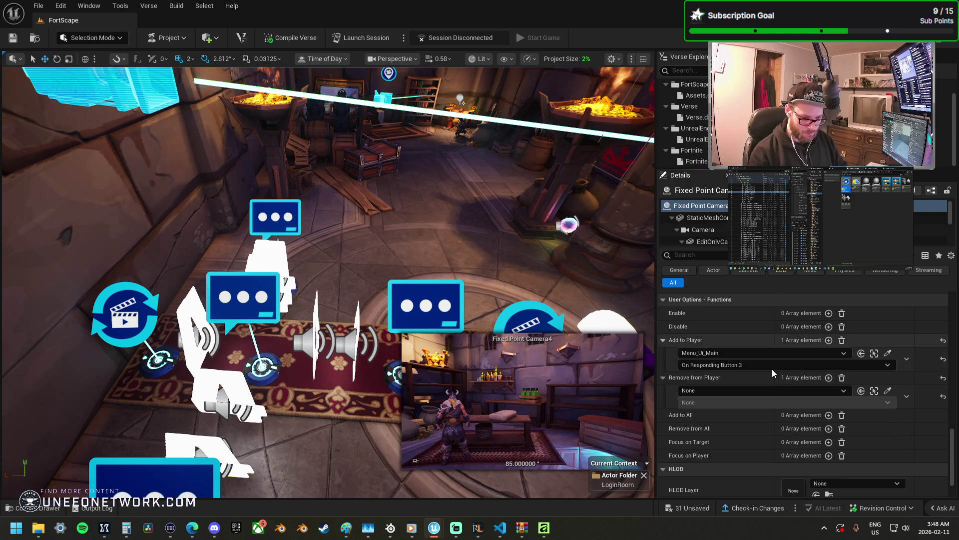
left_click(888, 390)
left_click(155, 475)
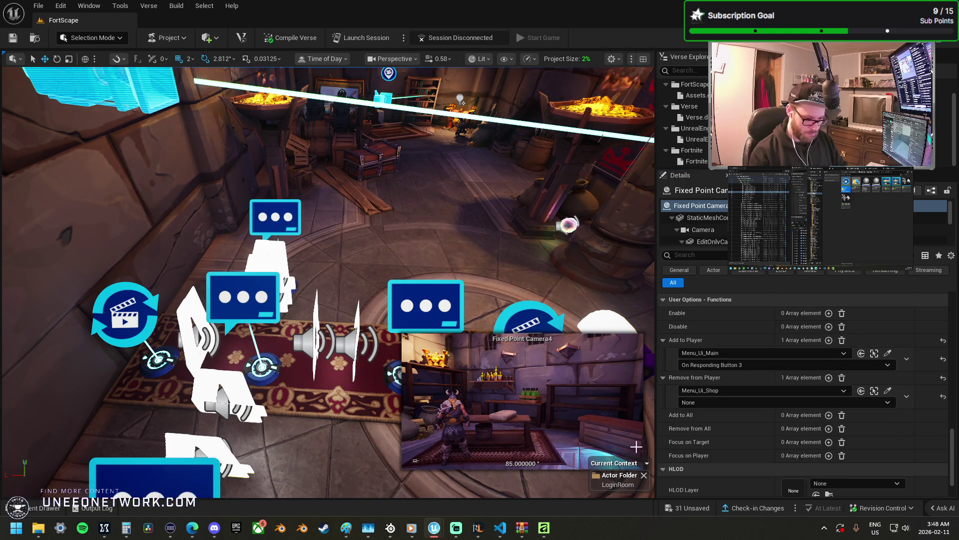
left_click(697, 403)
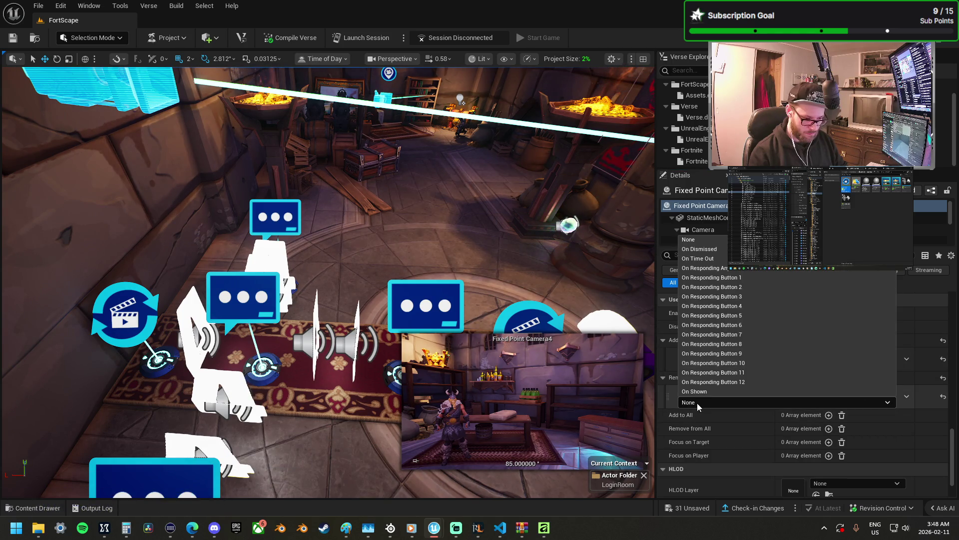
left_click(748, 317)
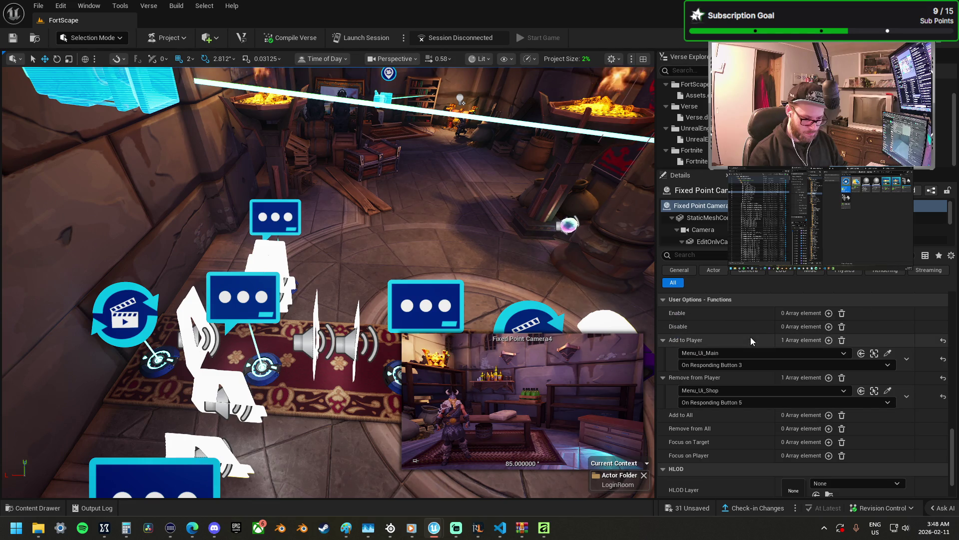
left_click(382, 97)
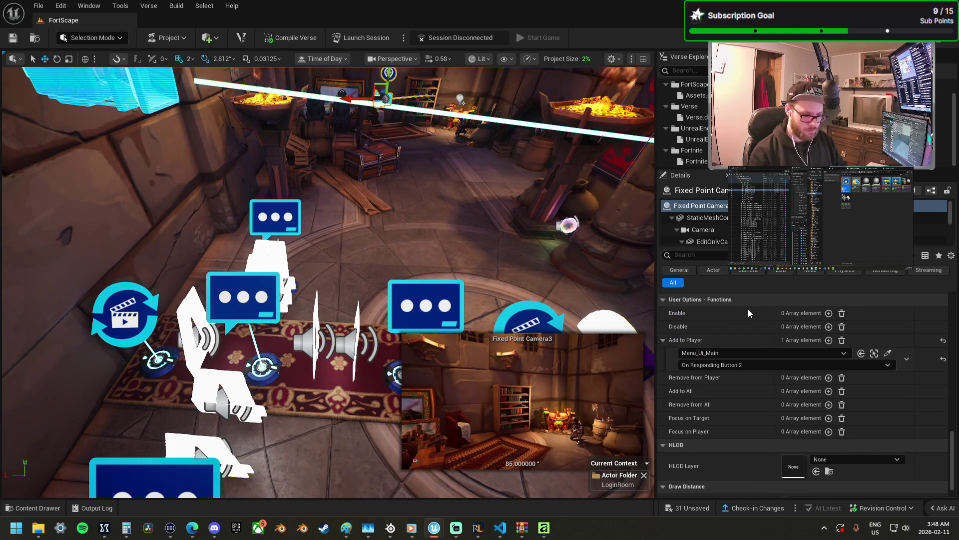
- Add a Remove from Player entry to Camera3, triggered by Menu_Ui_Options On Responding Button 4
left_click(829, 378)
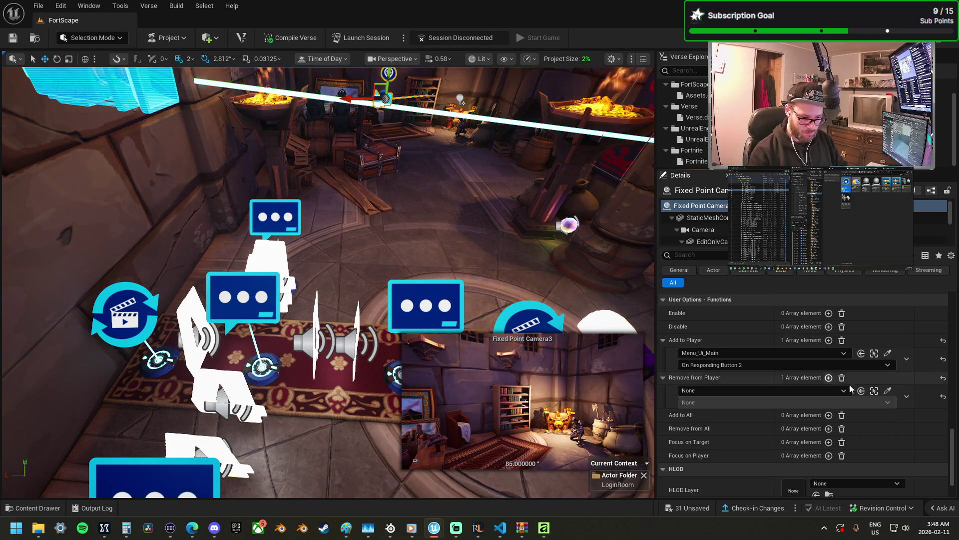
left_click(888, 393)
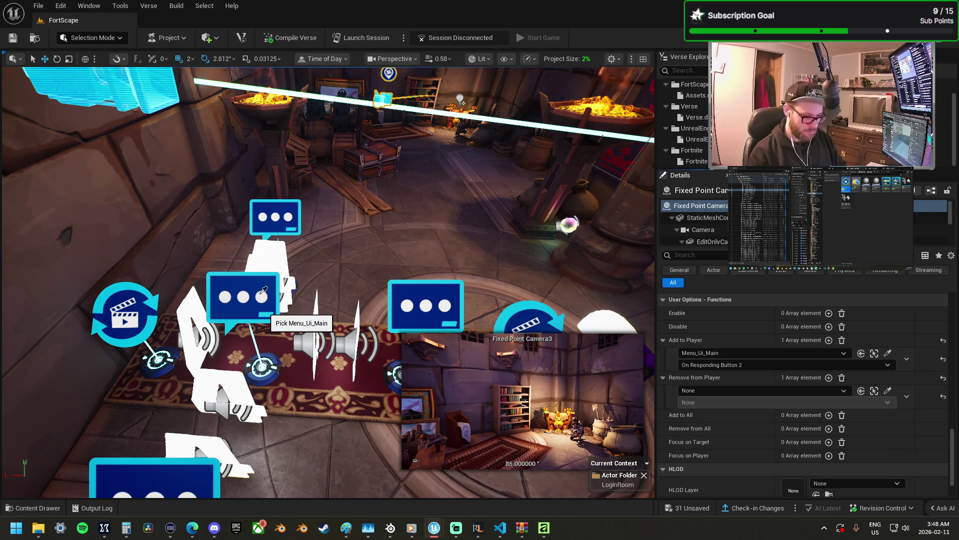
left_click(280, 207)
left_click(709, 403)
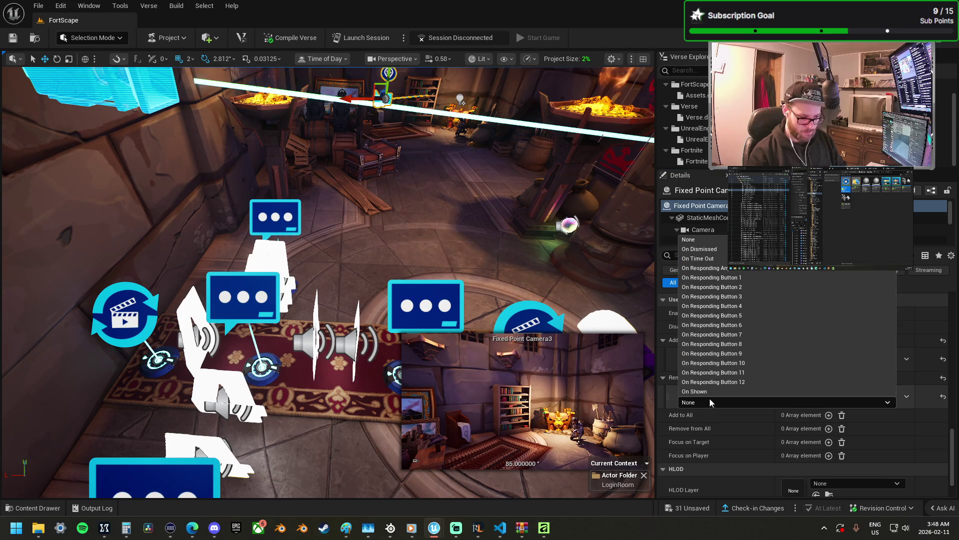
left_click(747, 308)
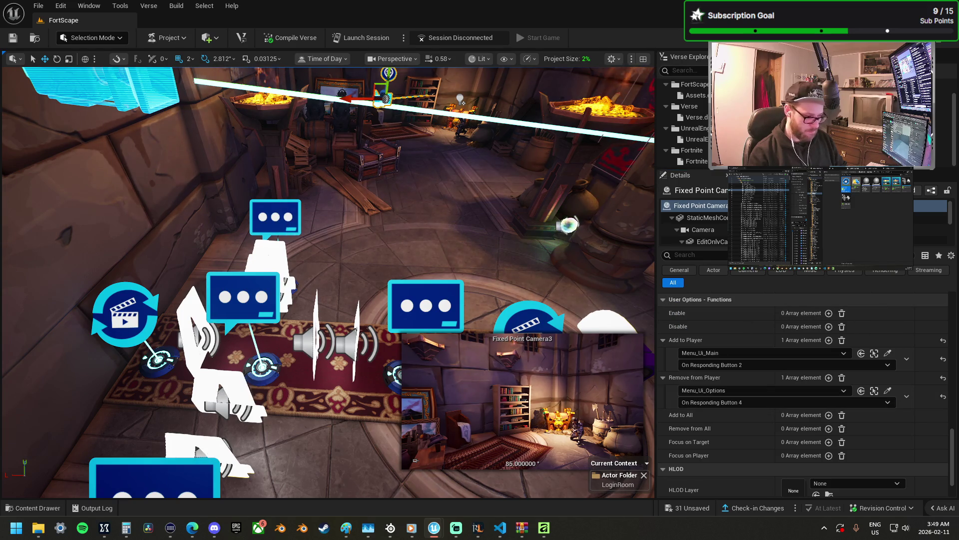
- Check Menu_Ui_Options' buttons, then reselect Fixed Point Camera3 and pull the view back
left_click(874, 391)
scroll(755, 356, "down", 10)
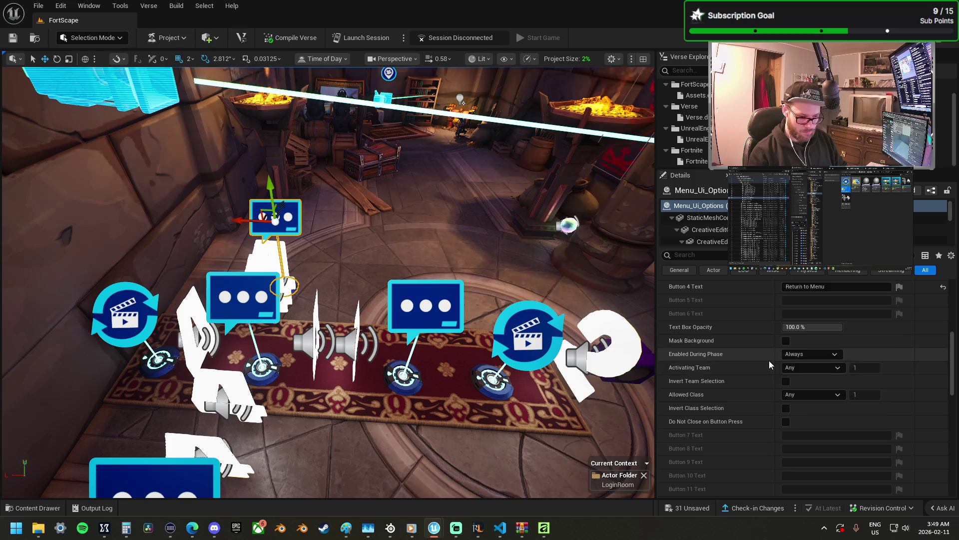
scroll(769, 360, "up", 5)
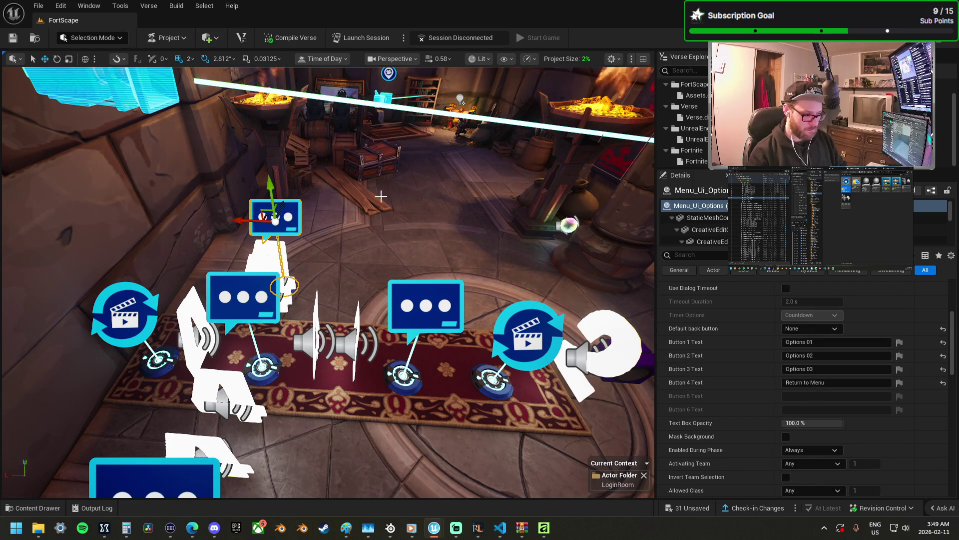
left_click(389, 73)
scroll(758, 400, "down", 10)
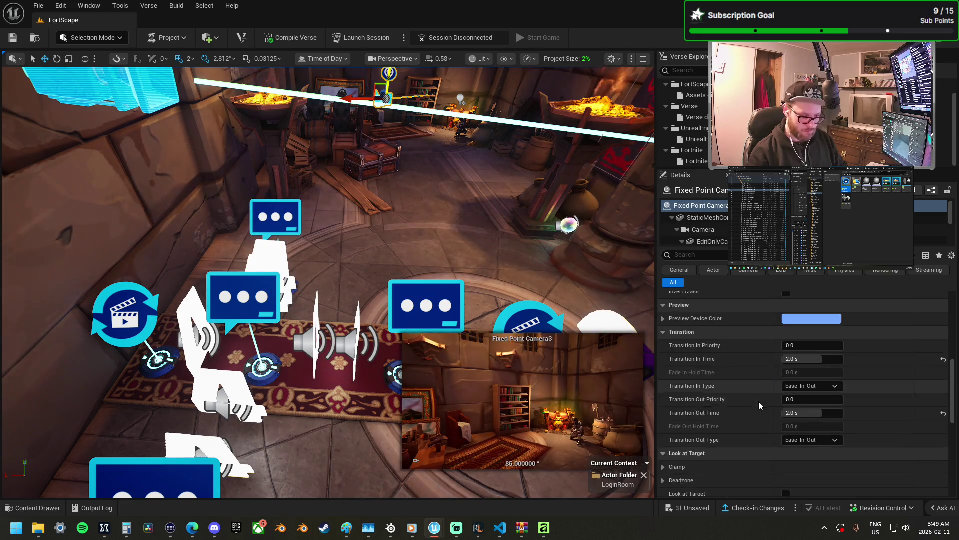
scroll(760, 404, "down", 4)
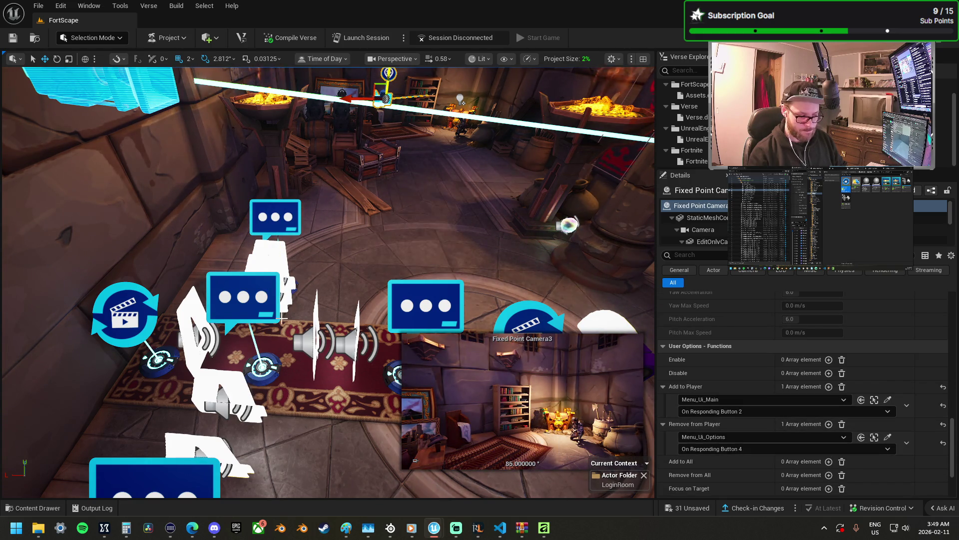
key("s")
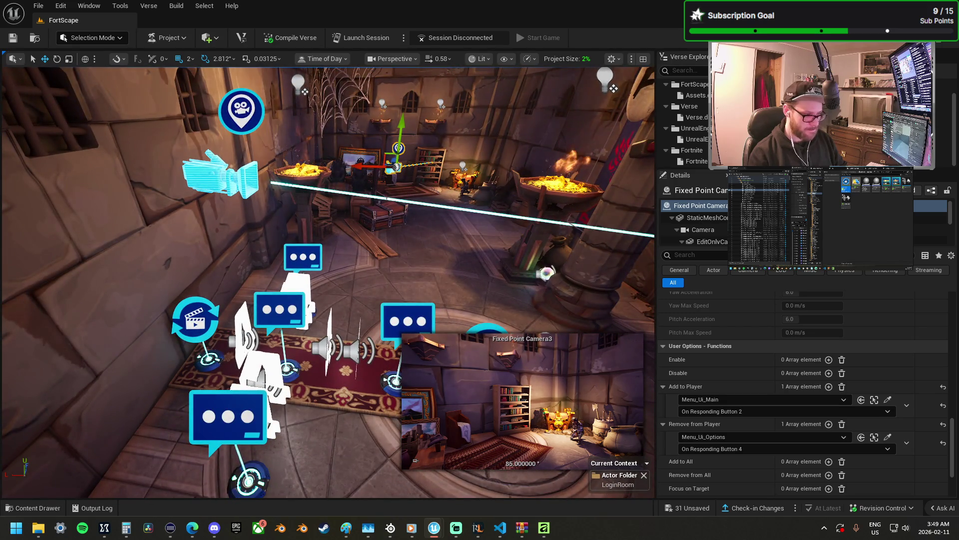
- Give the opening fixed point camera a single Remove from Player entry, undoing the extras
left_click(224, 175)
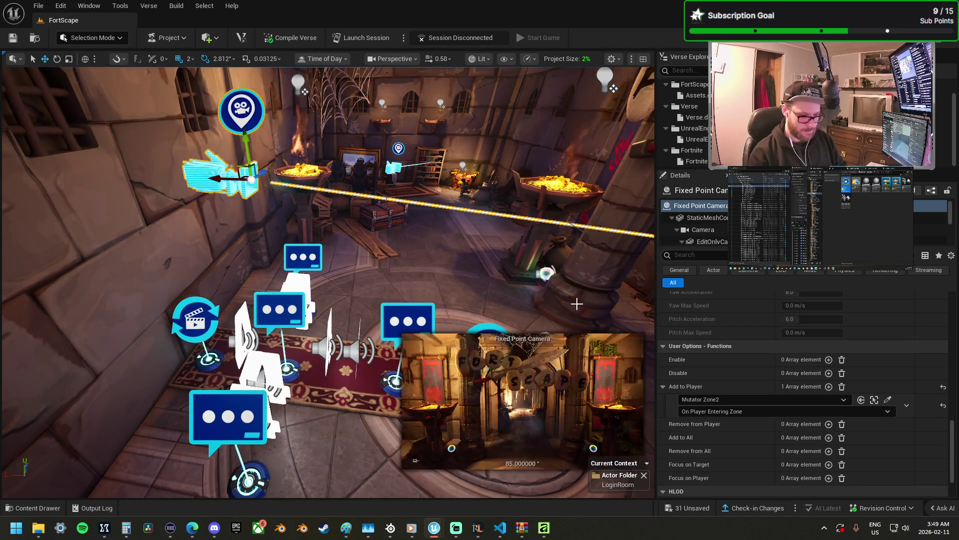
left_click(828, 425)
left_click(831, 424)
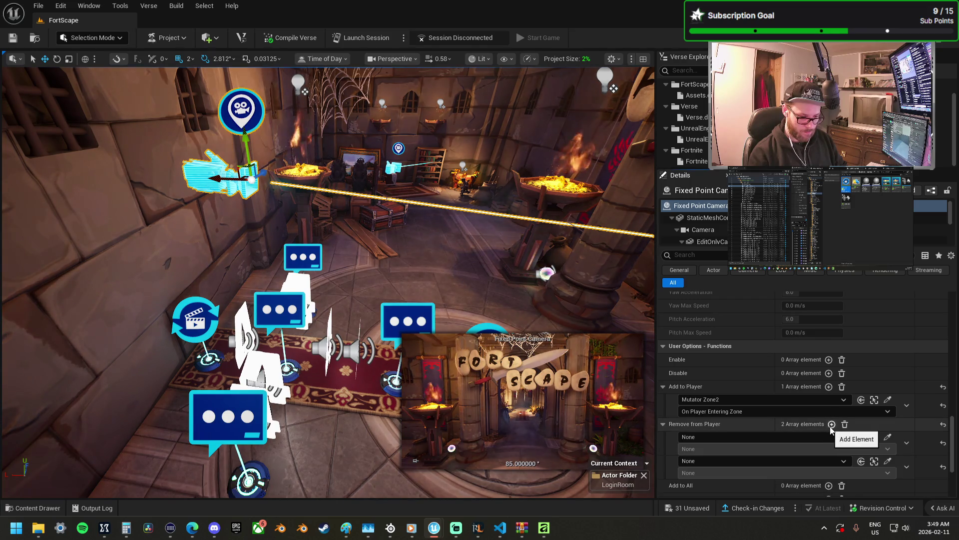
left_click(831, 424)
left_click_drag(501, 388, 495, 292)
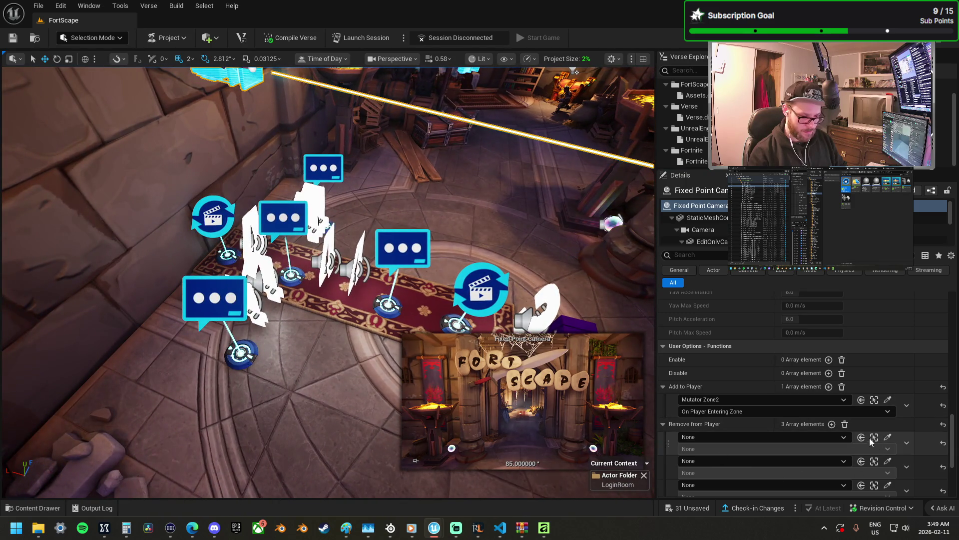
key("ctrl+z")
key("ctrl+z")
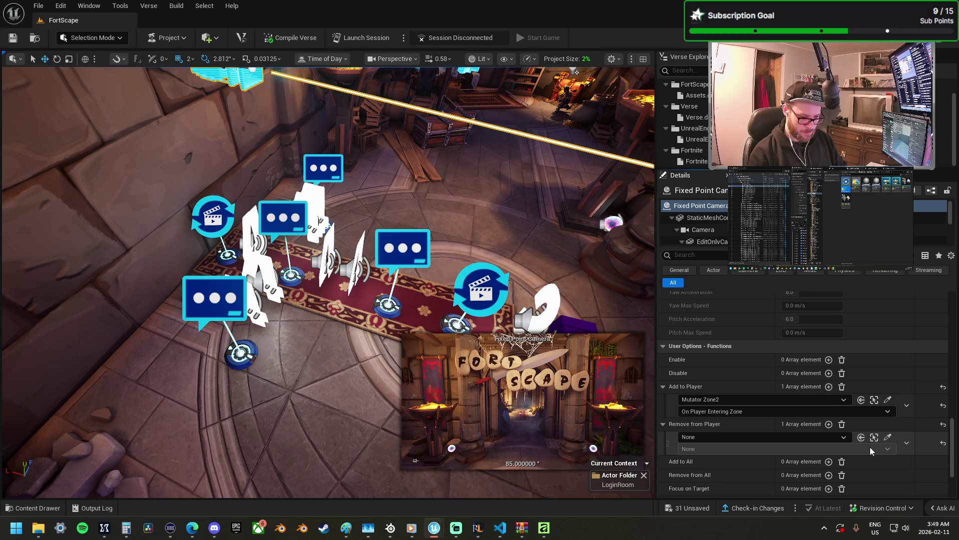
- Set that Remove from Player entry to Menu_Ui_Main's On Responding Any Button
left_click(888, 438)
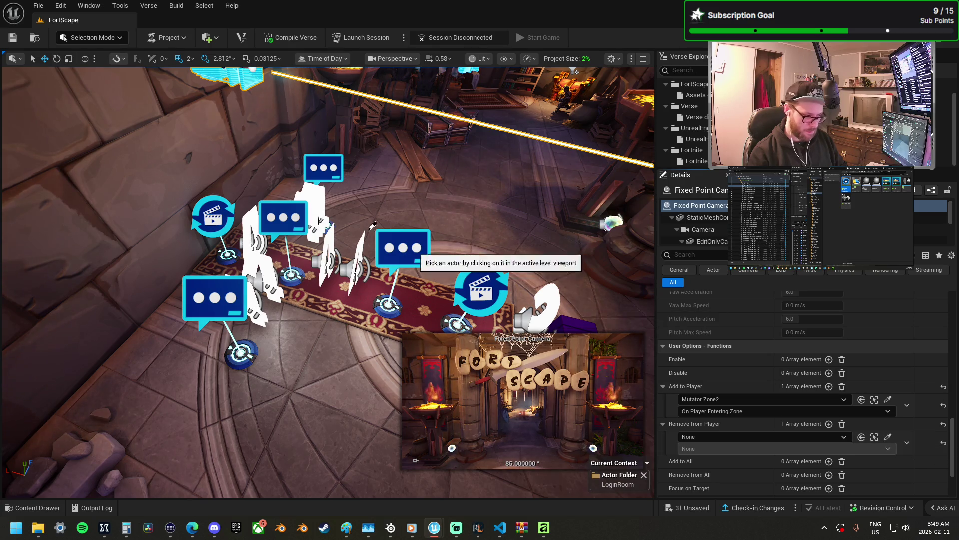
left_click(283, 224)
left_click(698, 448)
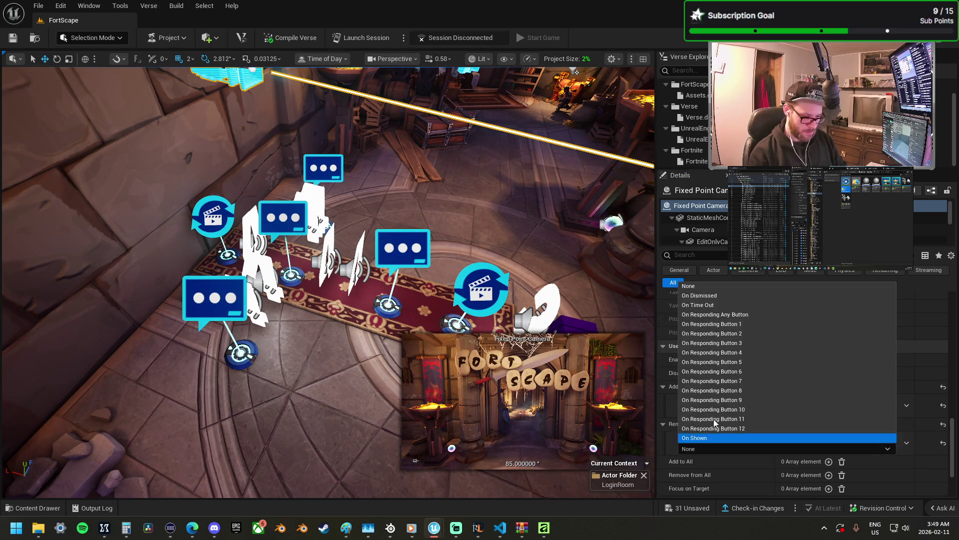
left_click(735, 316)
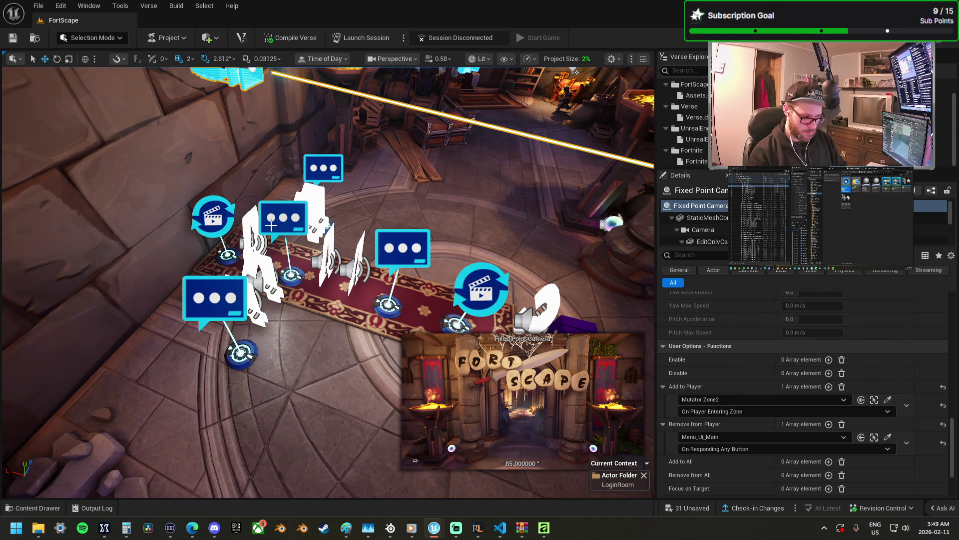
- Inspect the Menu_Ui_Main device, then reselect the opening fixed point camera
left_click(283, 229)
scroll(758, 376, "up", 8)
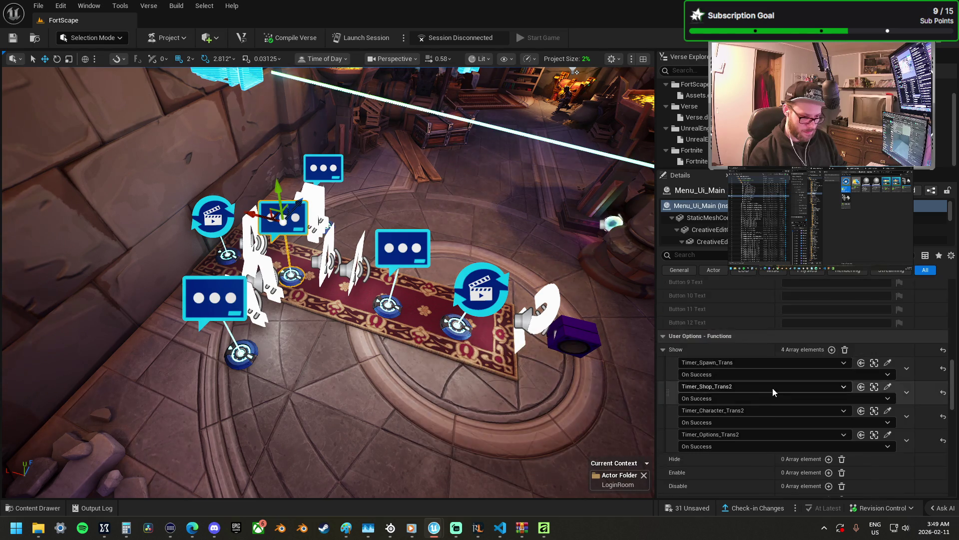
scroll(792, 391, "up", 4)
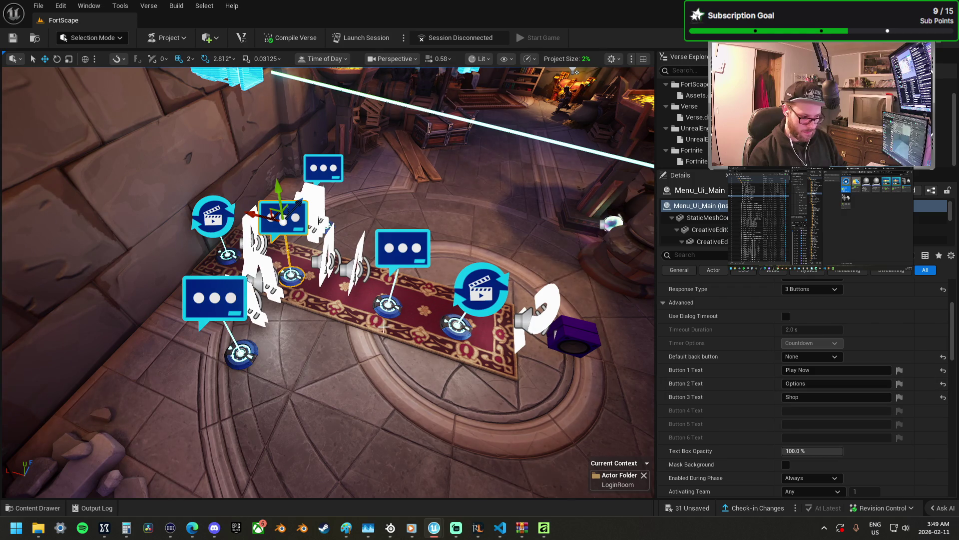
left_click_drag(325, 300, 300, 345)
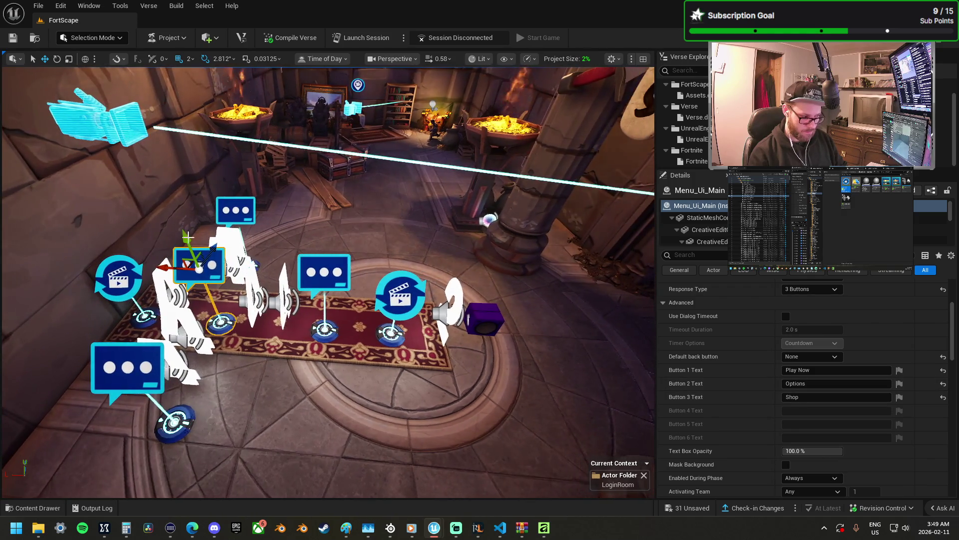
left_click(100, 118)
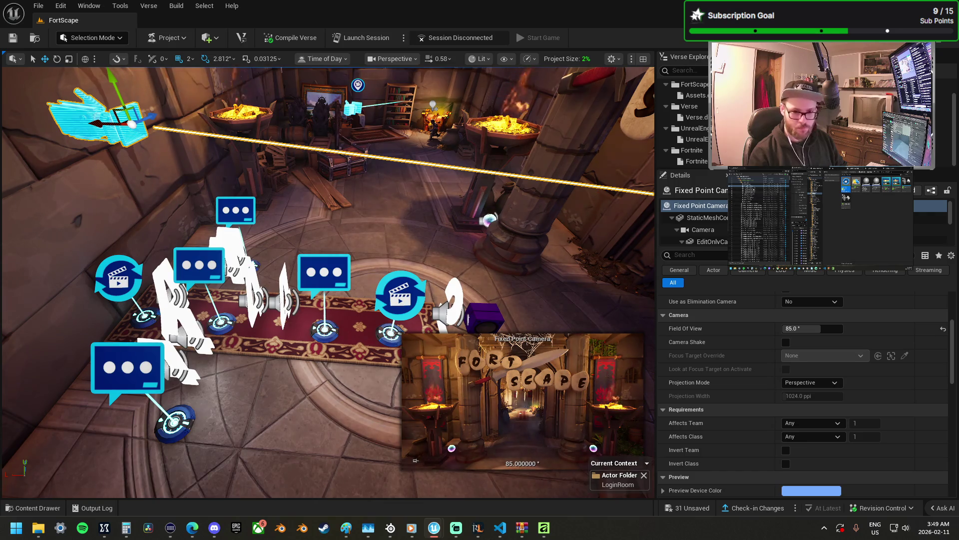
- Turn off Add to Players on Start for all the selected fixed point cameras
key("ctrl+shift+a")
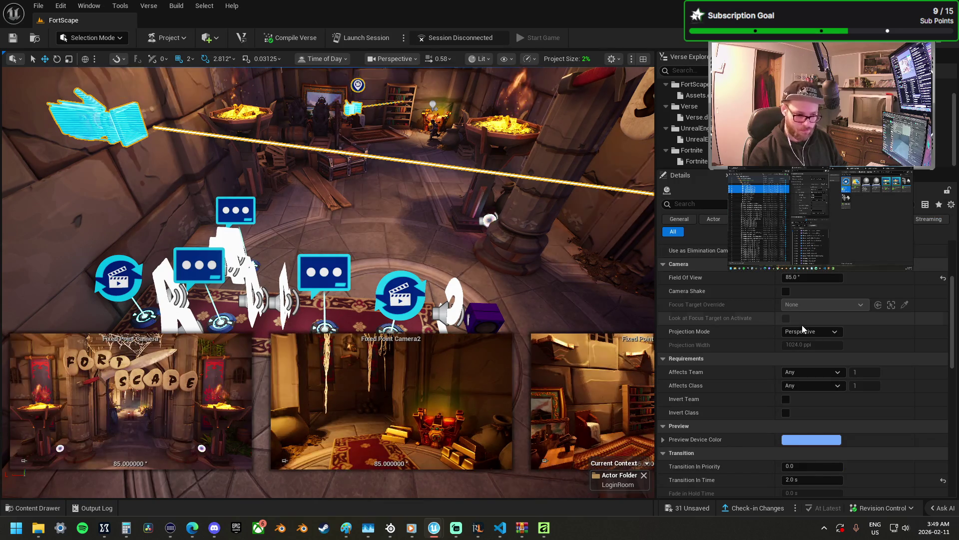
scroll(794, 325, "up", 2)
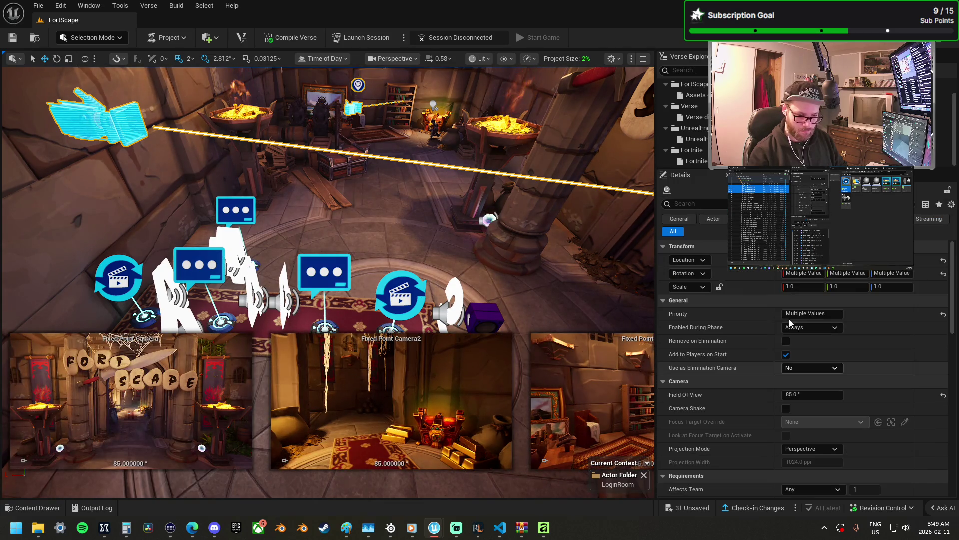
left_click(786, 355)
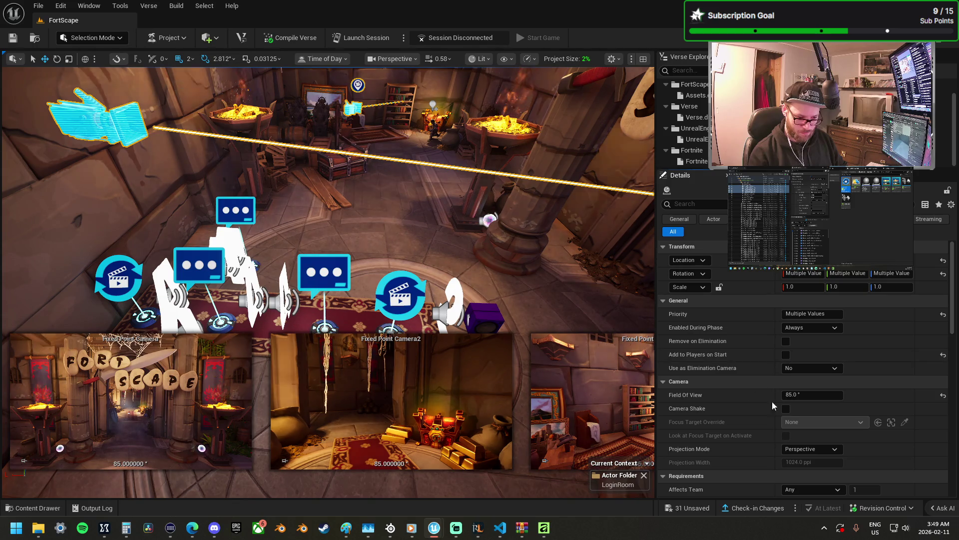
scroll(782, 407, "down", 3)
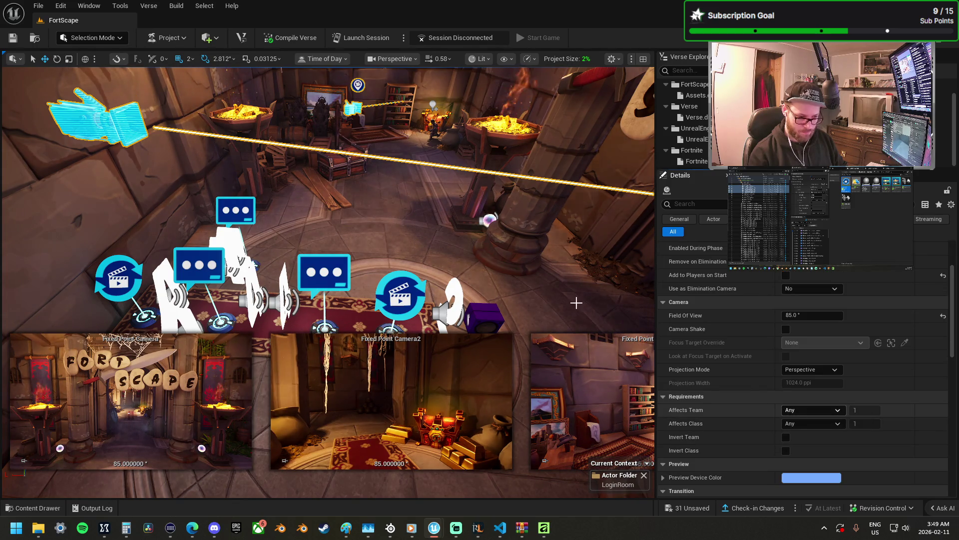
- Re-enable Add to Players on Start for only the opening camera and check its game phases
left_click(117, 120)
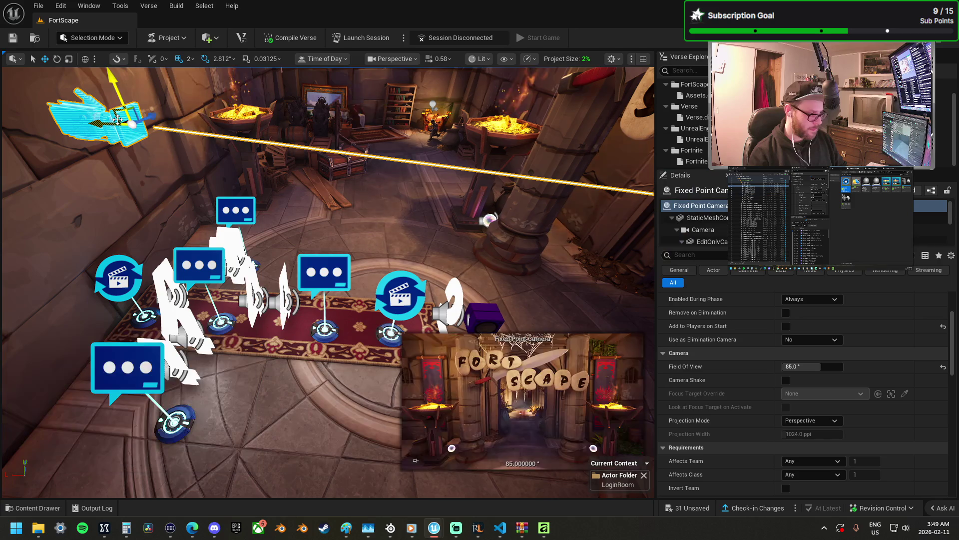
left_click(785, 326)
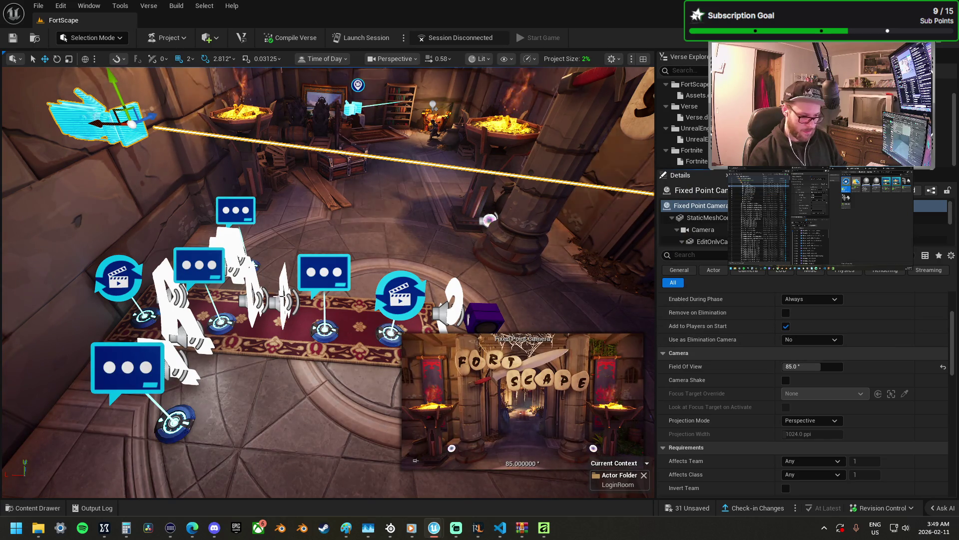
scroll(328, 283, "up", 3)
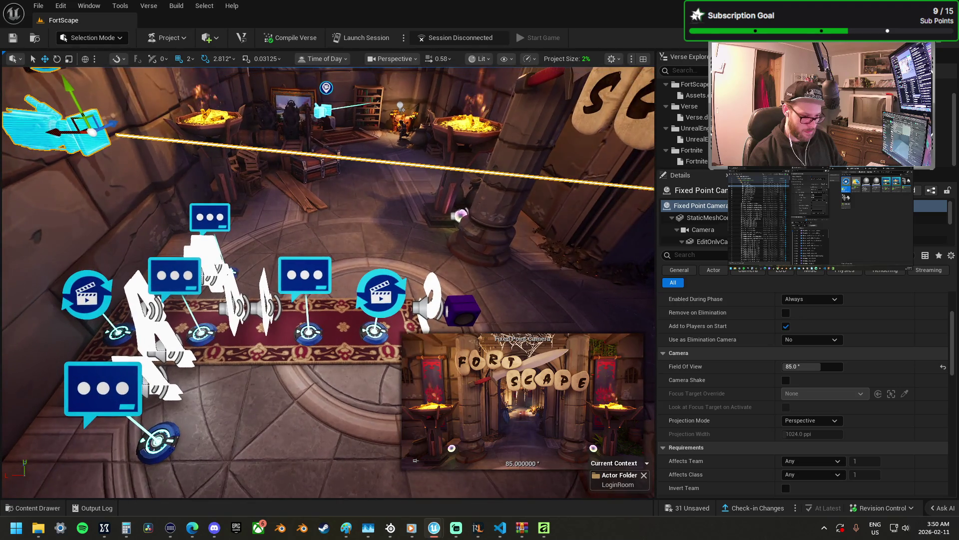
left_click(812, 300)
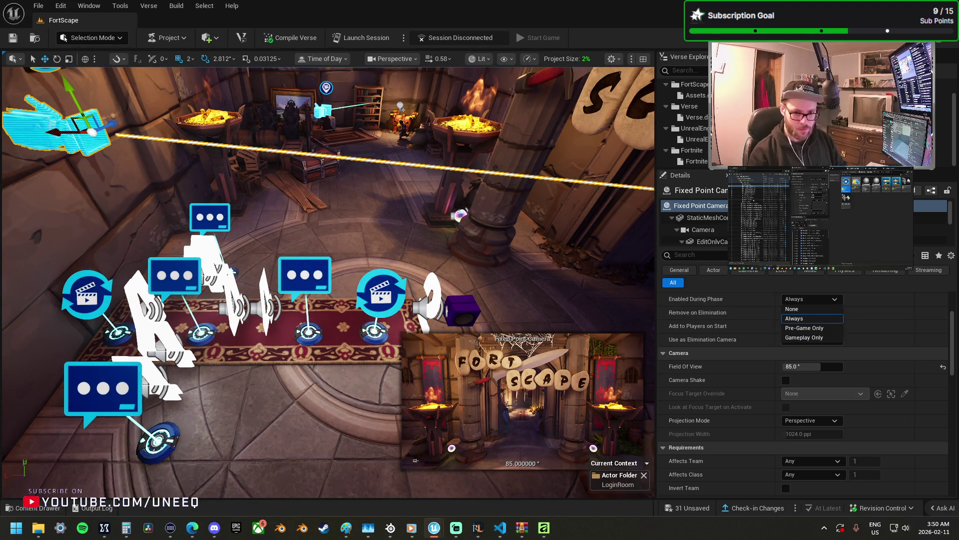
- Select the other fixed point cameras together, then the room's floor piece
left_click(759, 189)
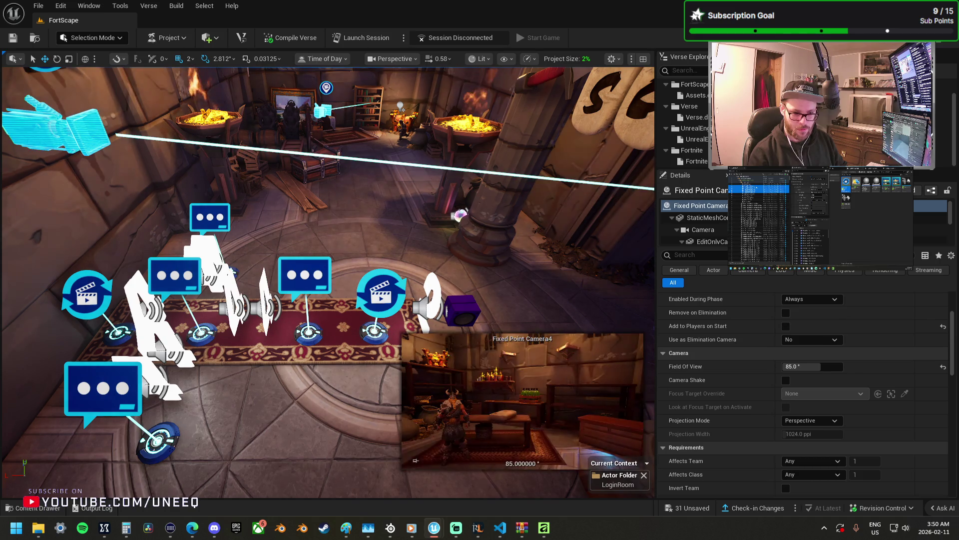
left_click(759, 192, "shift")
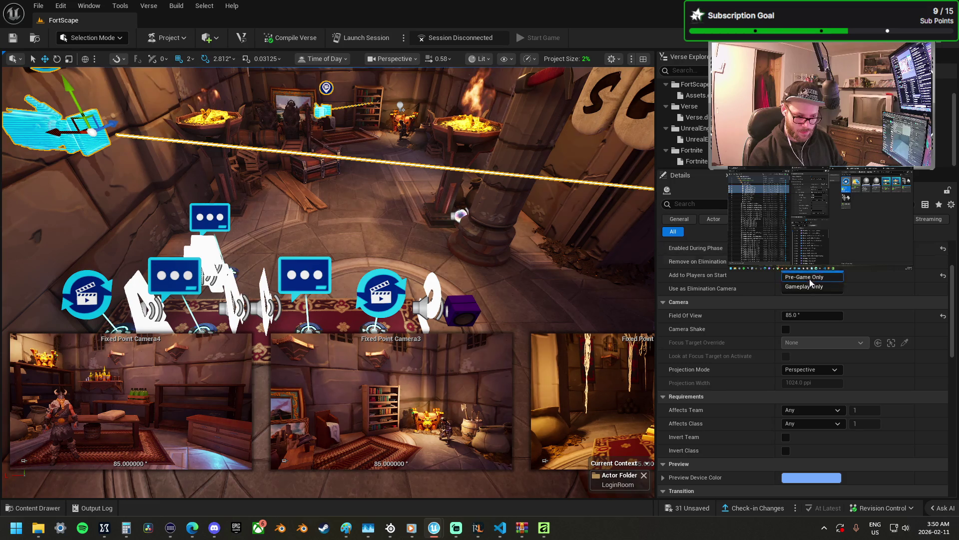
left_click(390, 244)
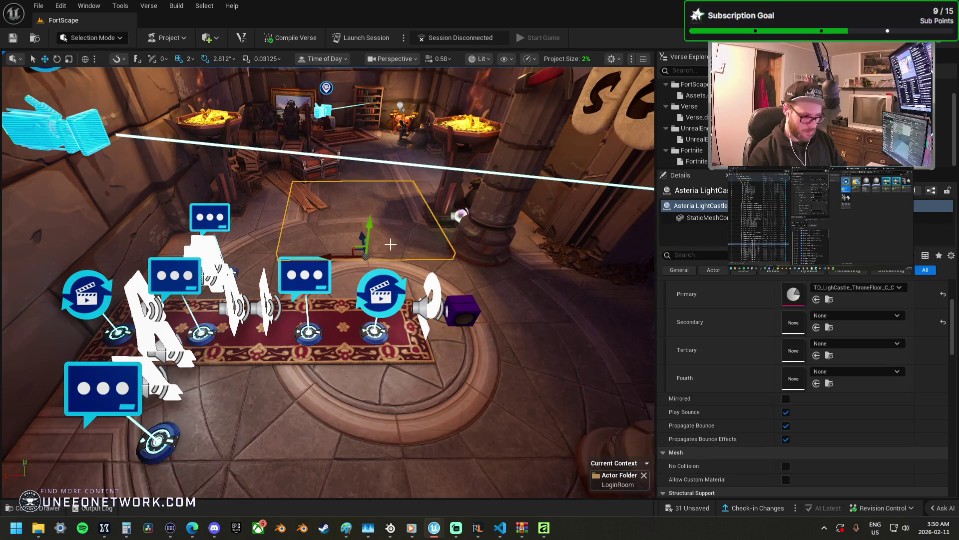
- Orbit the room and select the Fade_In_Seq cinematic device to show its Fade_In sequence settings
mouse_move(390, 244)
left_mouse_down()
mouse_move(485, 248)
mouse_move(374, 247)
mouse_move(350, 225)
mouse_move(345, 199)
mouse_move(345, 262)
mouse_move(484, 268)
left_mouse_up()
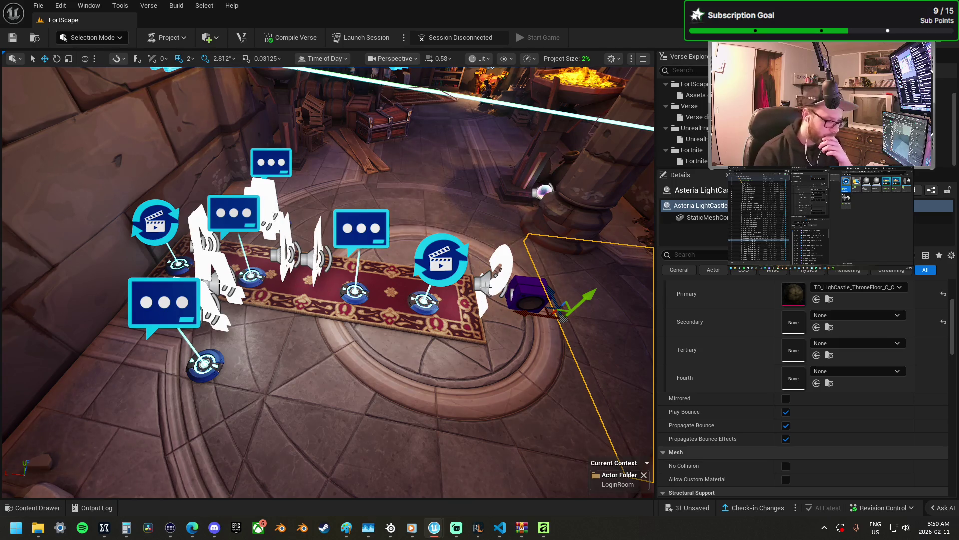
left_click(486, 288)
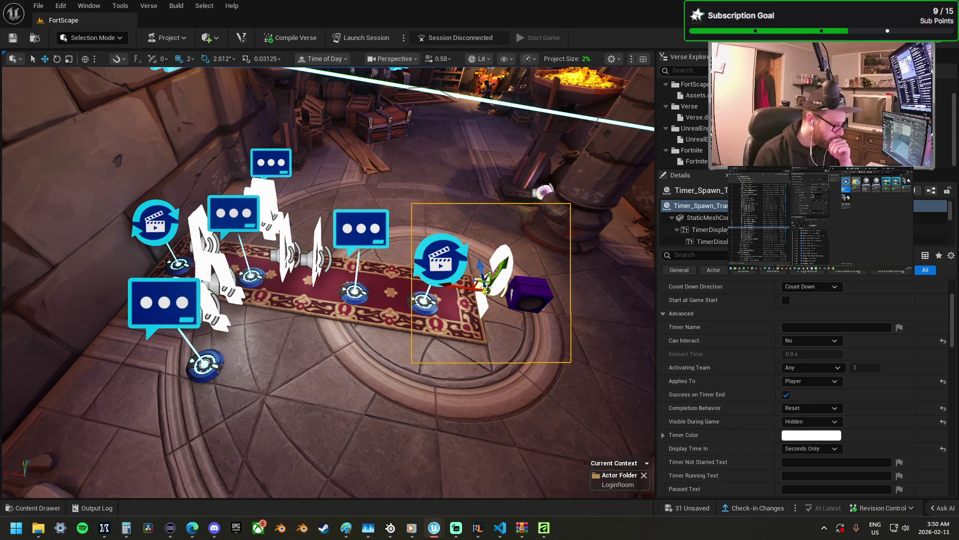
left_click(155, 222)
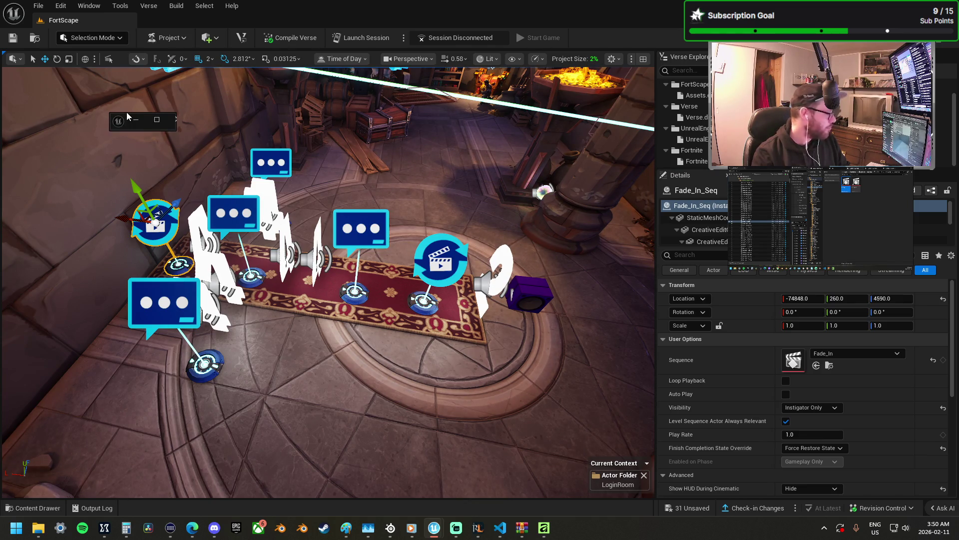
- Maximize the Sequencer and add a Fade track to the Fade_In sequence
left_click(220, 116)
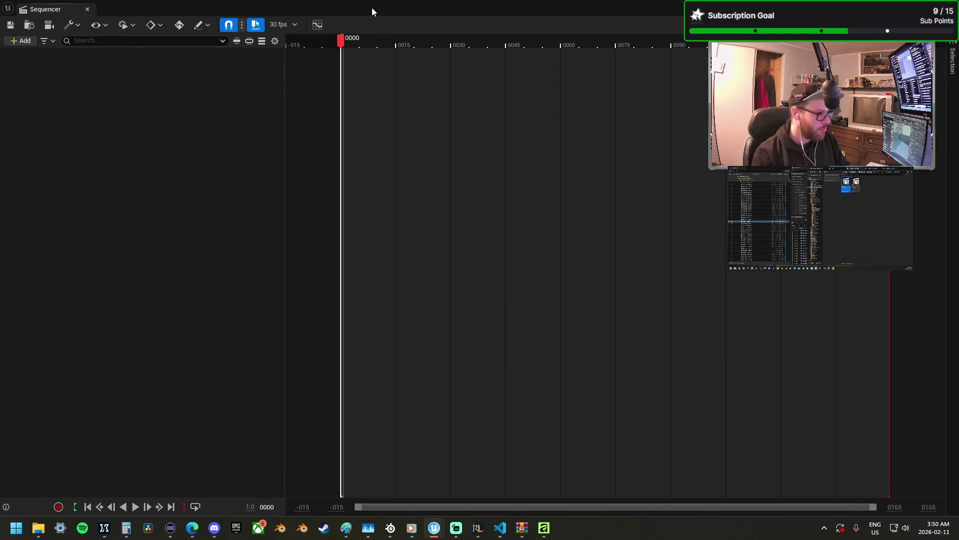
double_click(372, 8)
left_click(368, 70)
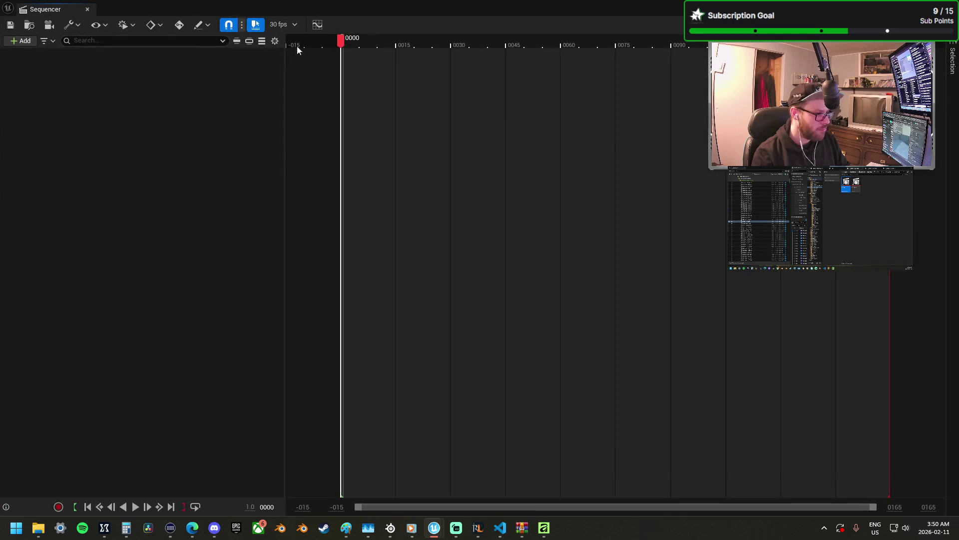
left_click(25, 41)
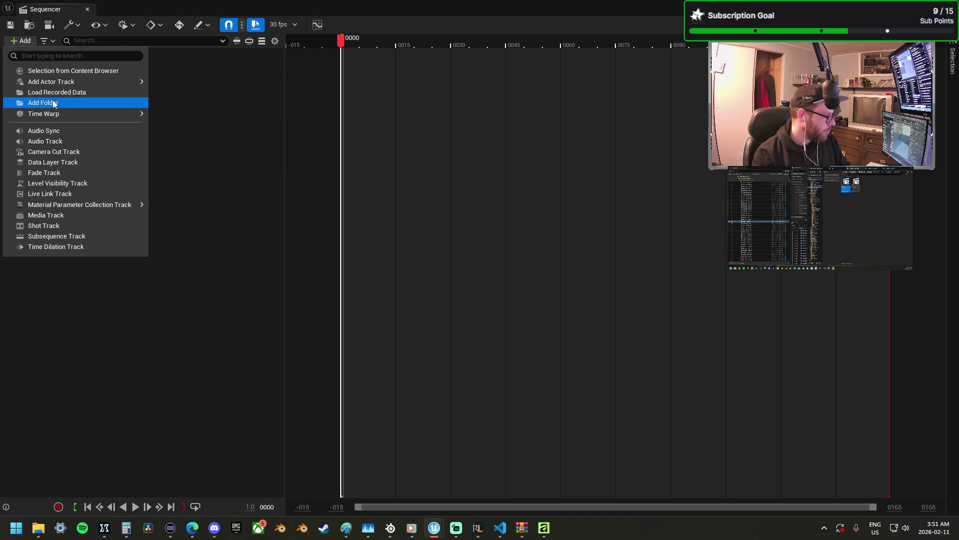
left_click(76, 173)
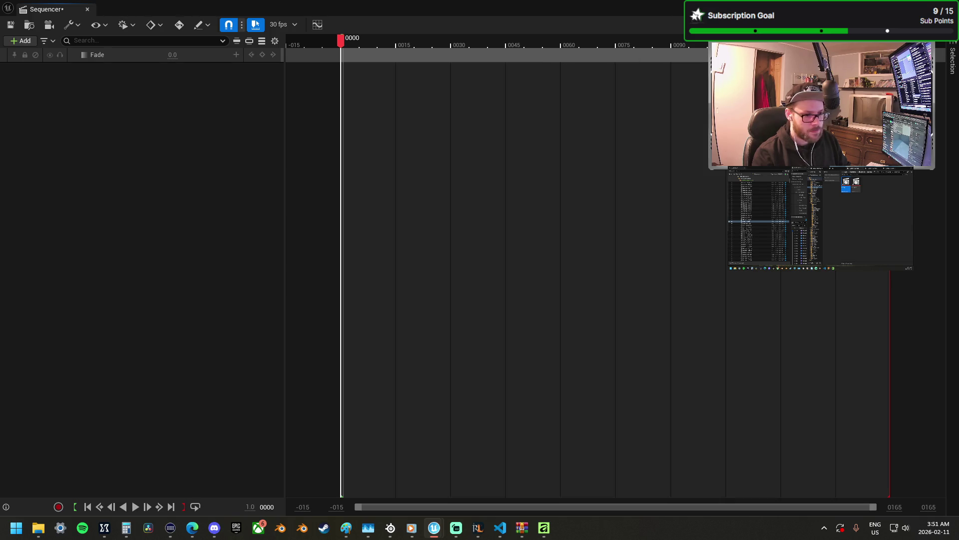
- Shorten the playback range and key the Fade value 1.0 at frame 0015
left_click_drag(868, 400, 783, 400)
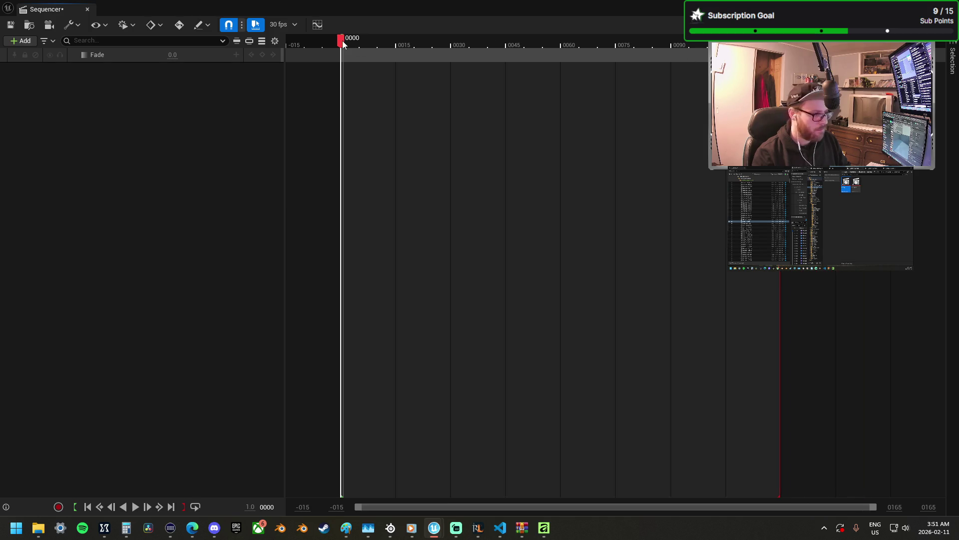
mouse_move(342, 44)
left_mouse_down()
mouse_move(403, 62)
mouse_move(401, 54)
mouse_move(424, 57)
mouse_move(396, 44)
left_mouse_up()
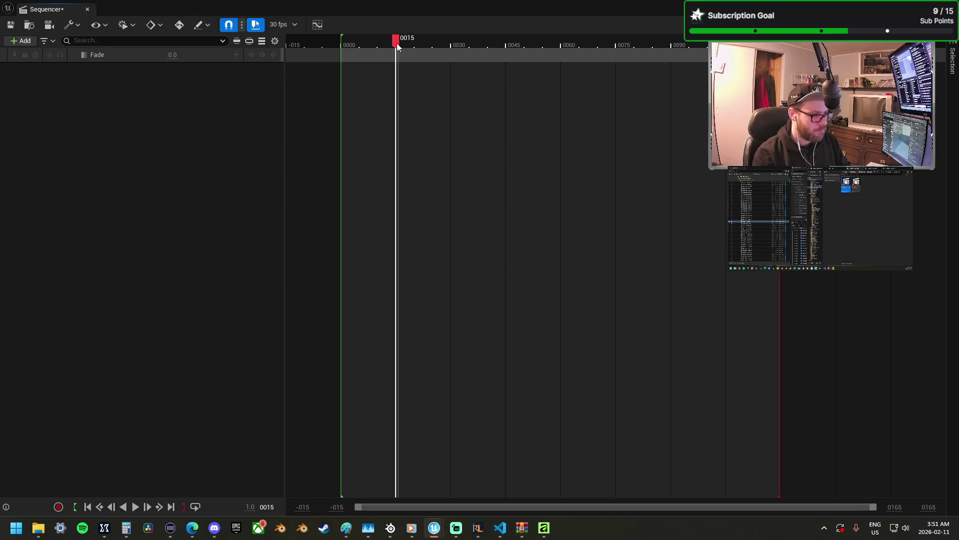
left_click(263, 54)
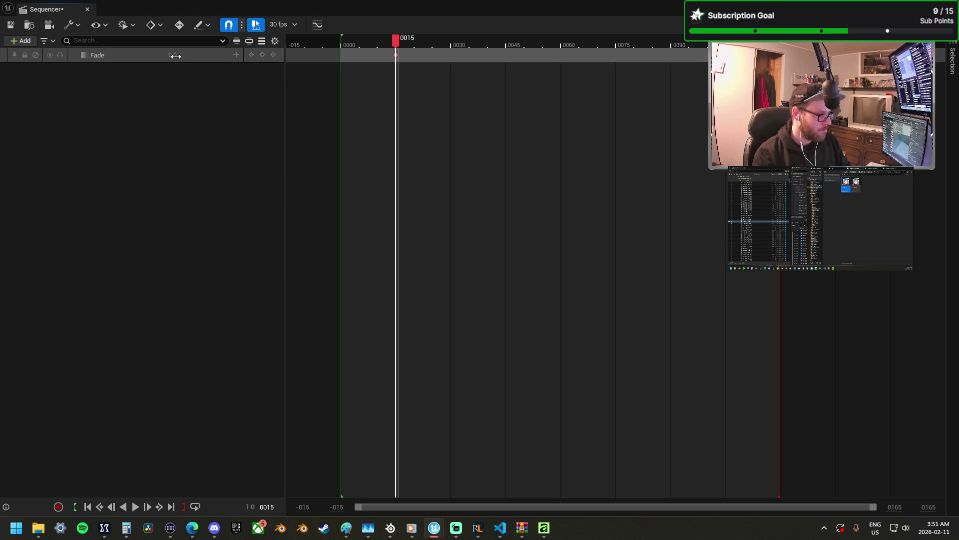
mouse_move(396, 39)
left_mouse_down()
mouse_move(449, 40)
mouse_move(398, 47)
mouse_move(343, 39)
left_mouse_up()
- Add a Fade key at frame 0000 with value 0
left_click(263, 55)
left_click(178, 57)
type("0")
key("Return")
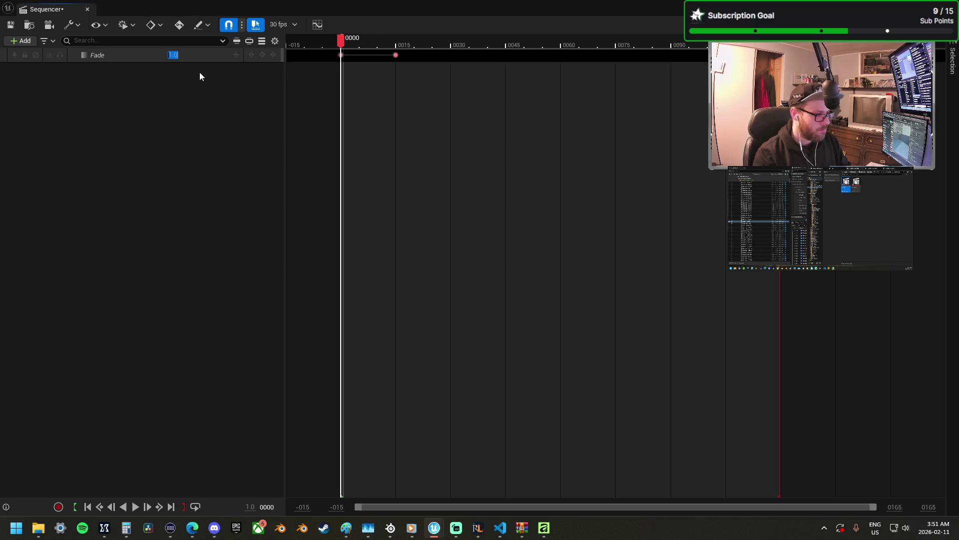
- Add a holding Fade key at frame 0090 and save the level sequence
left_click_drag(339, 40, 535, 47)
mouse_move(649, 76)
left_mouse_down()
mouse_move(717, 75)
mouse_move(688, 76)
mouse_move(673, 65)
left_mouse_up()
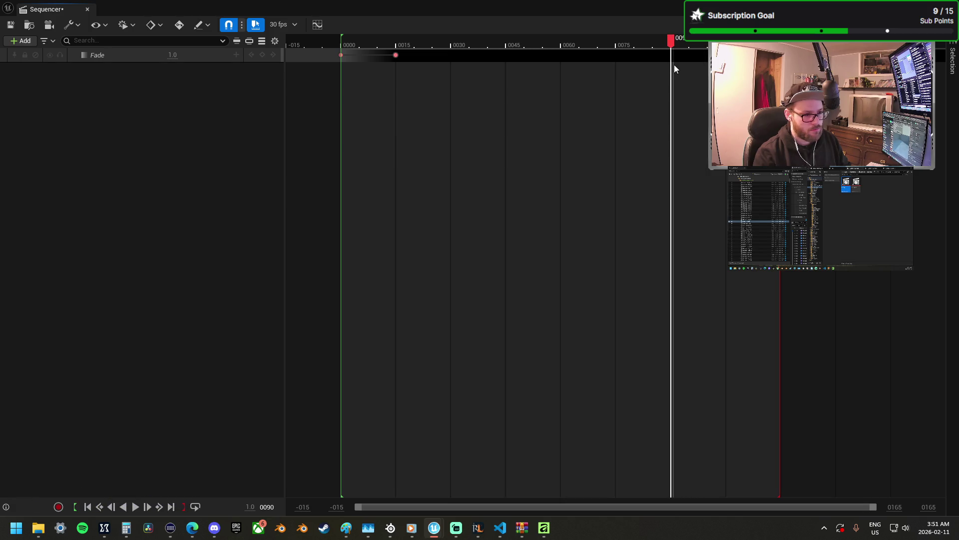
left_click(262, 55)
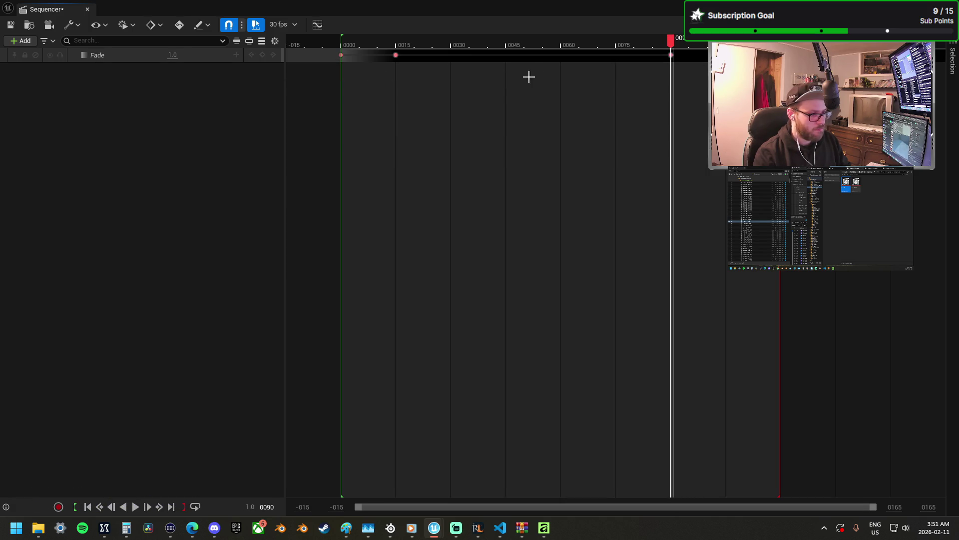
left_click_drag(673, 48, 781, 48)
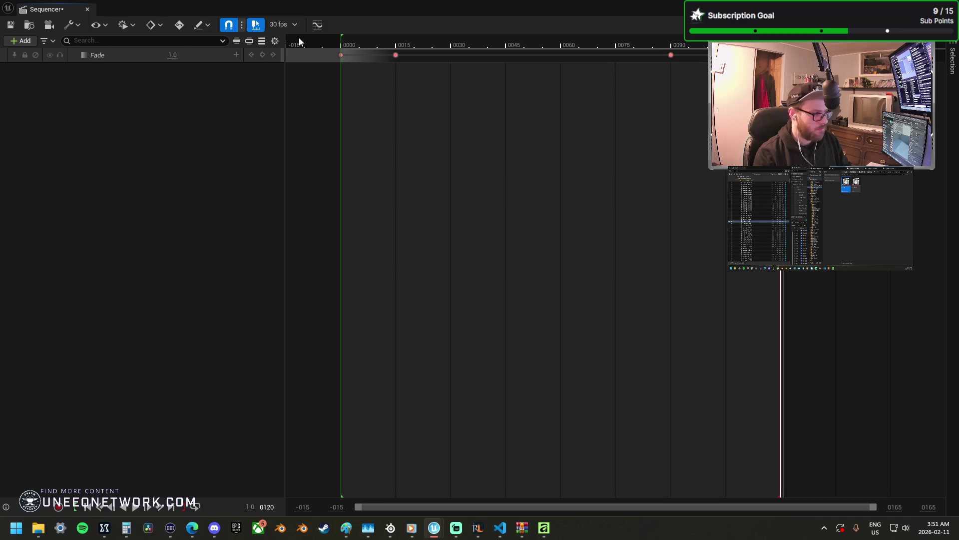
left_click(10, 25)
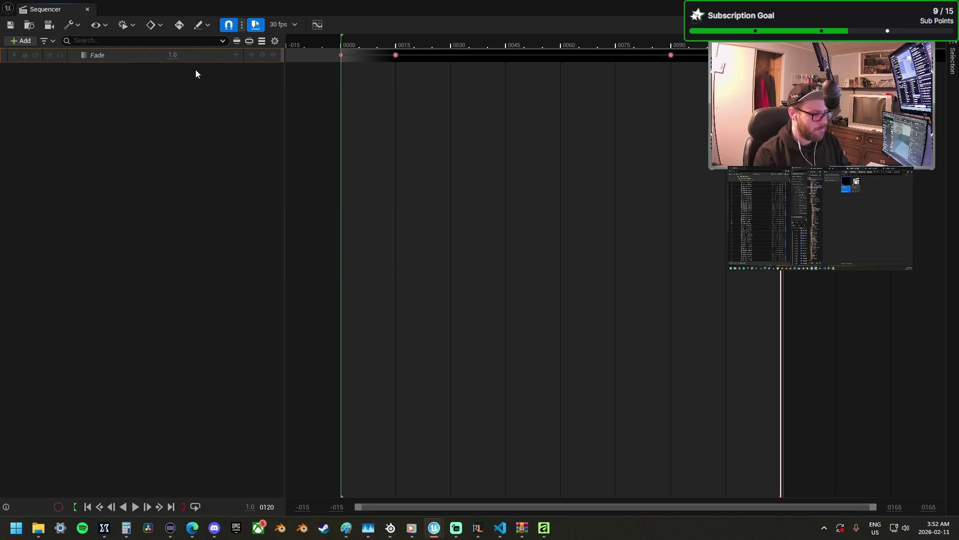
- Copy the Fade track from its right-click menu
right_click(200, 56)
left_click(170, 70)
right_click(122, 57)
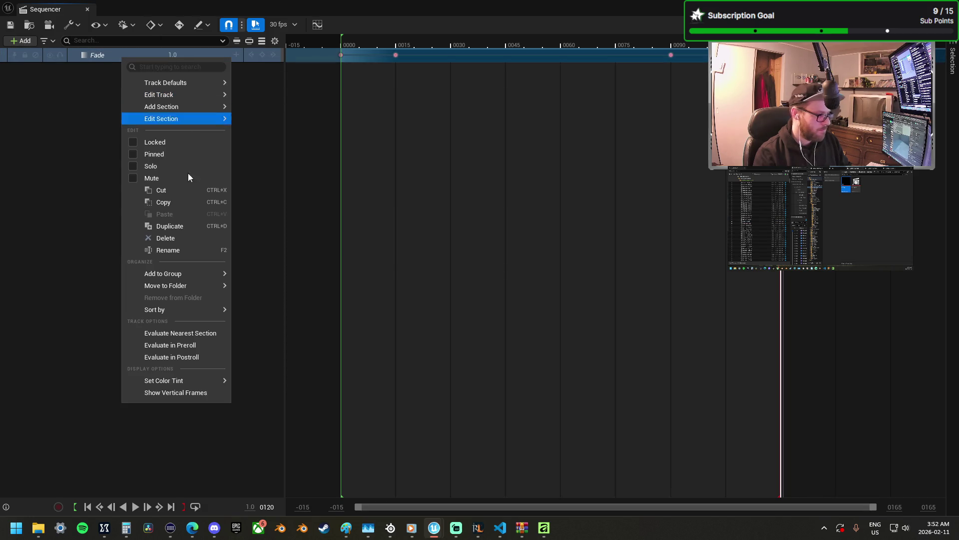
left_click(175, 202)
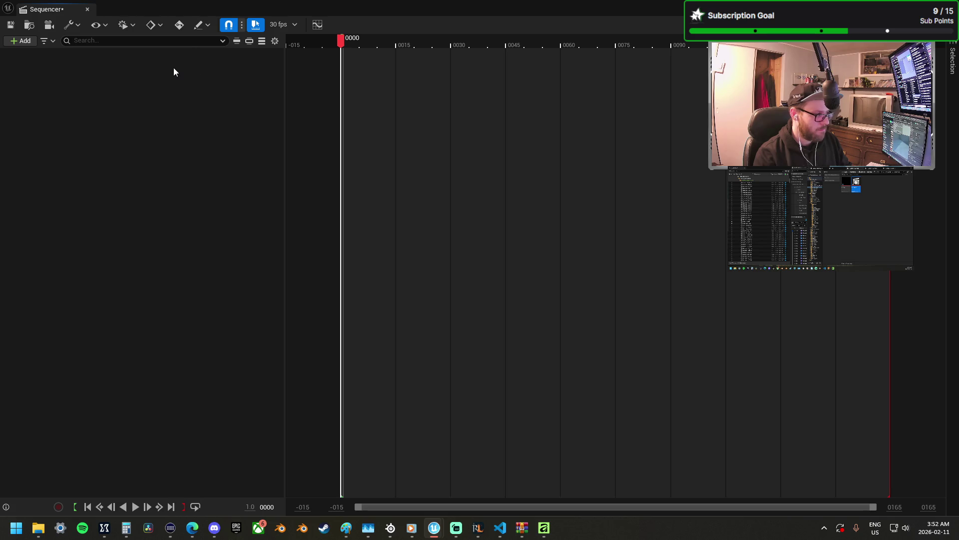
- Paste the copied Fade track and drag its full-fade key out to frame 0060
right_click(173, 69)
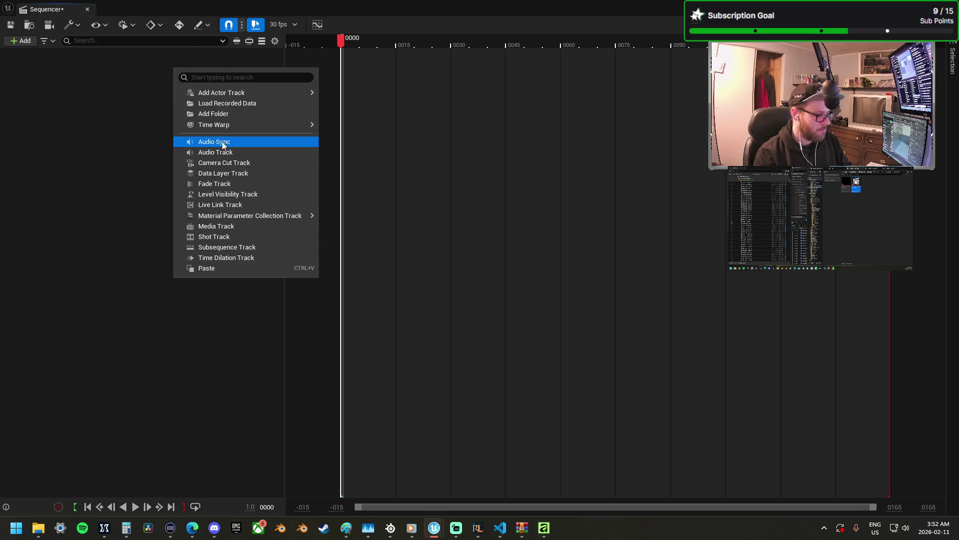
left_click(229, 267)
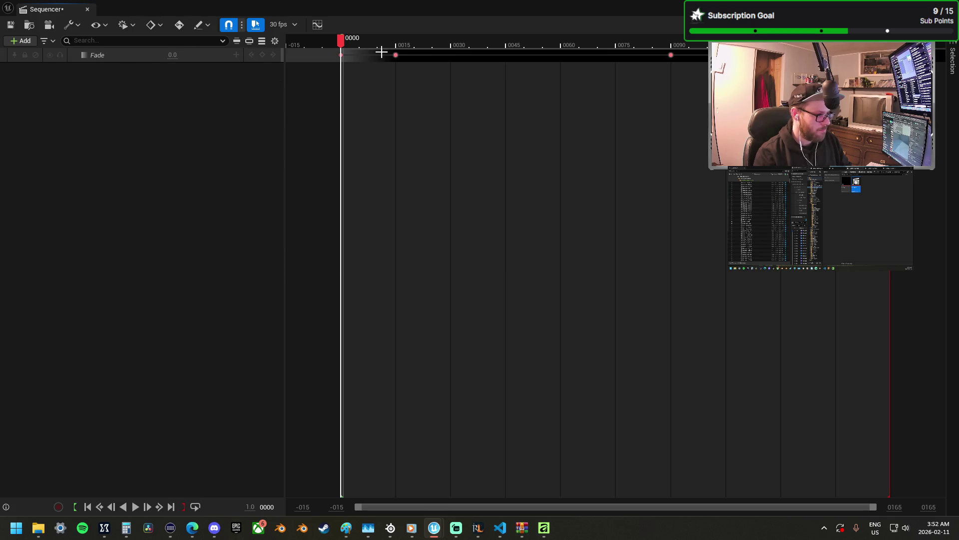
mouse_move(395, 55)
left_mouse_down()
mouse_move(462, 58)
mouse_move(451, 56)
left_mouse_up()
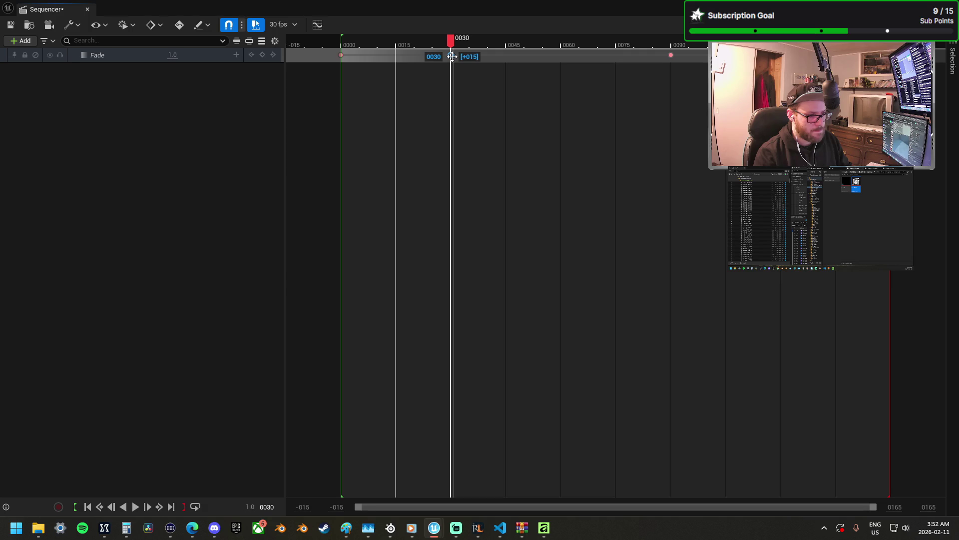
mouse_move(453, 56)
left_mouse_down()
mouse_move(506, 70)
mouse_move(522, 60)
mouse_move(563, 66)
left_mouse_up()
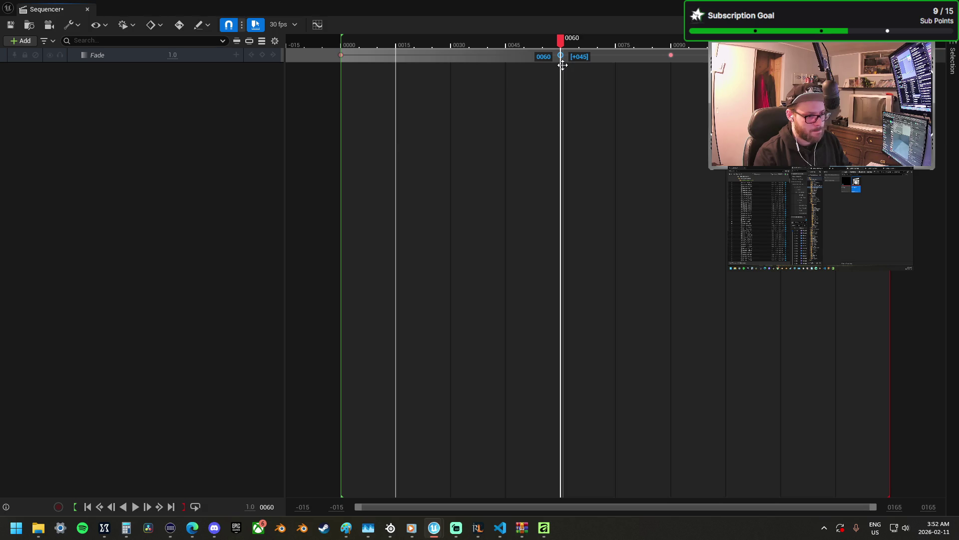
left_click_drag(595, 75, 596, 75)
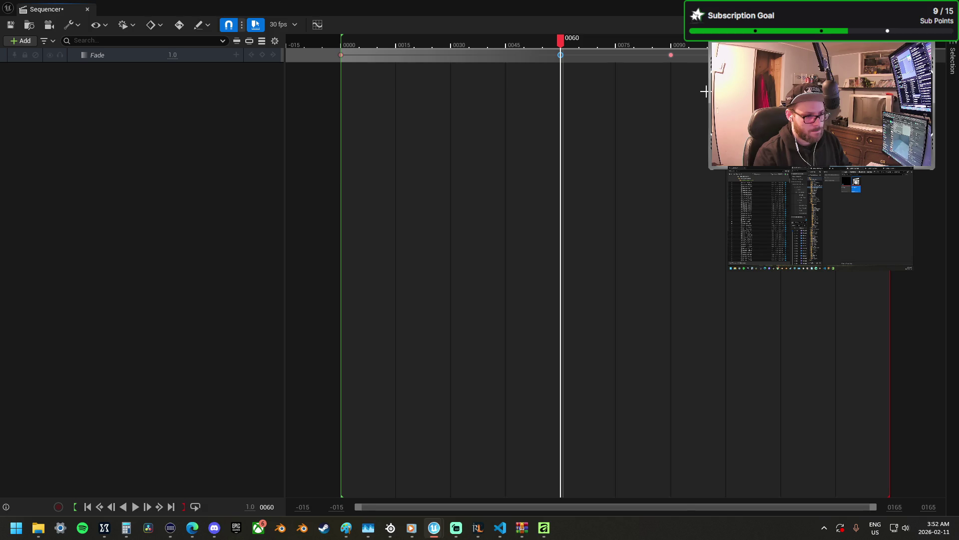
left_click(705, 91)
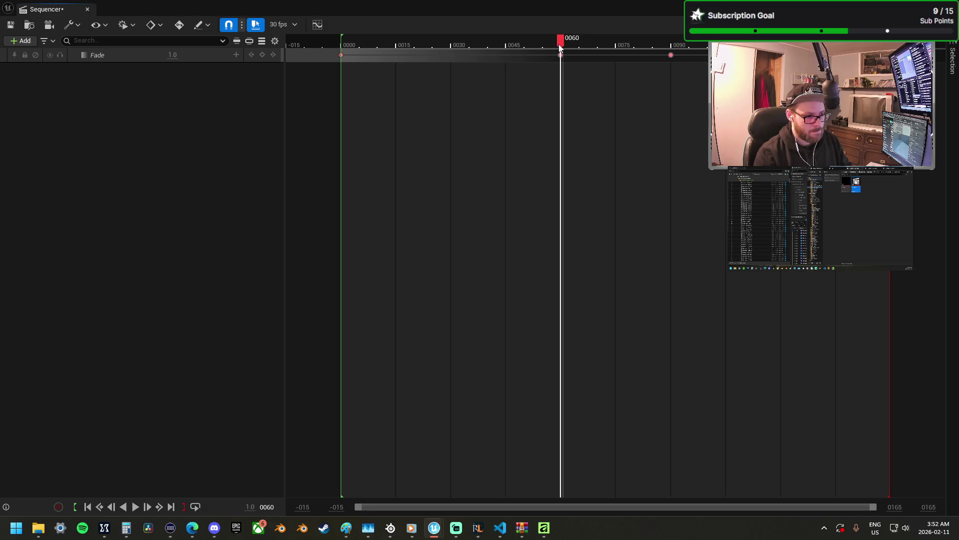
- Move the Fade key back to frame 0030, save, and minimize the Sequencer
left_click_drag(561, 54, 452, 56)
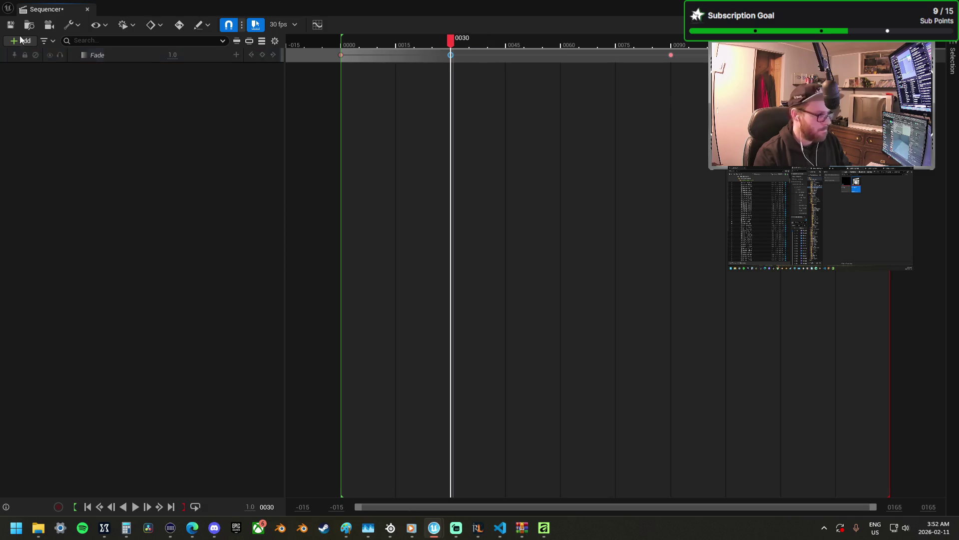
left_click(10, 25)
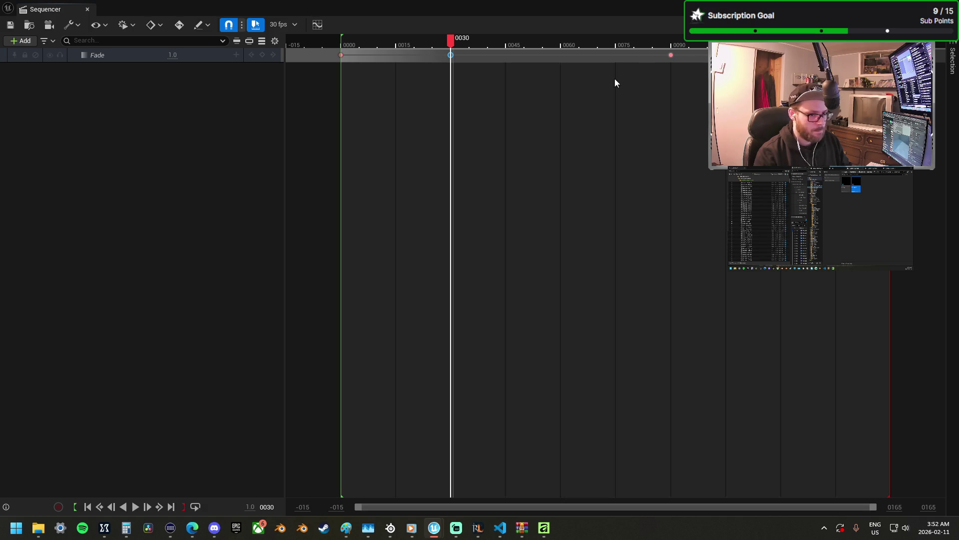
left_click(433, 527)
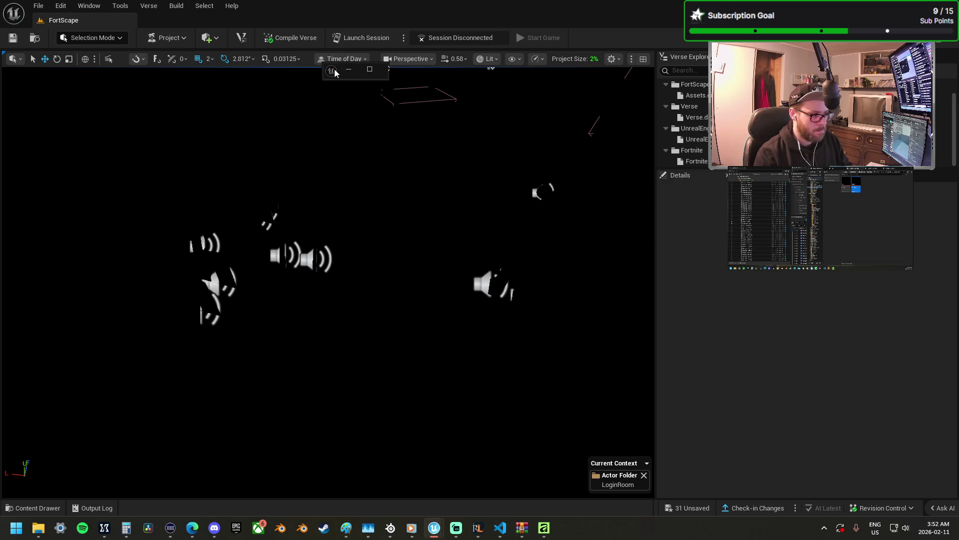
- Restore the Sequencer, save the level sequence, and hide it to return to the level
left_click(331, 70)
left_click(334, 83)
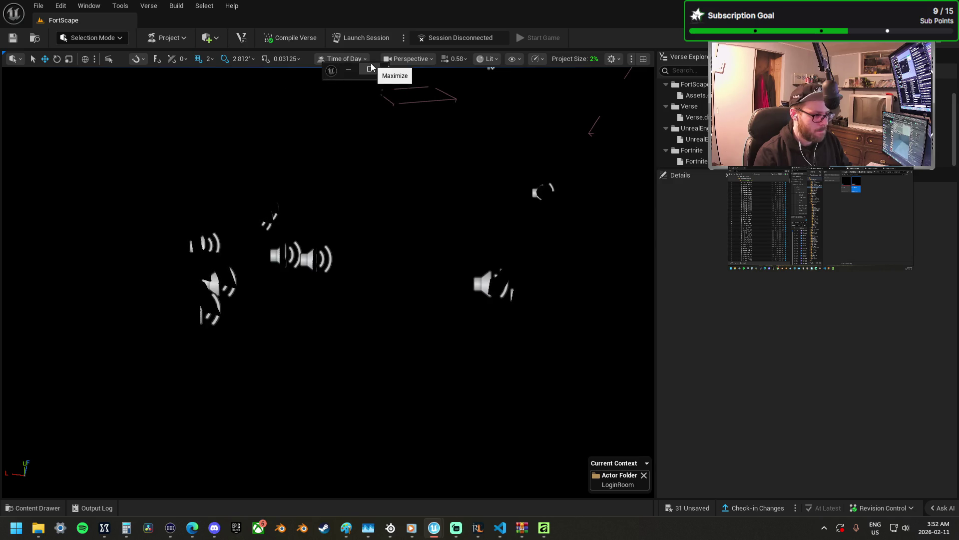
left_click(369, 69)
left_click(10, 24)
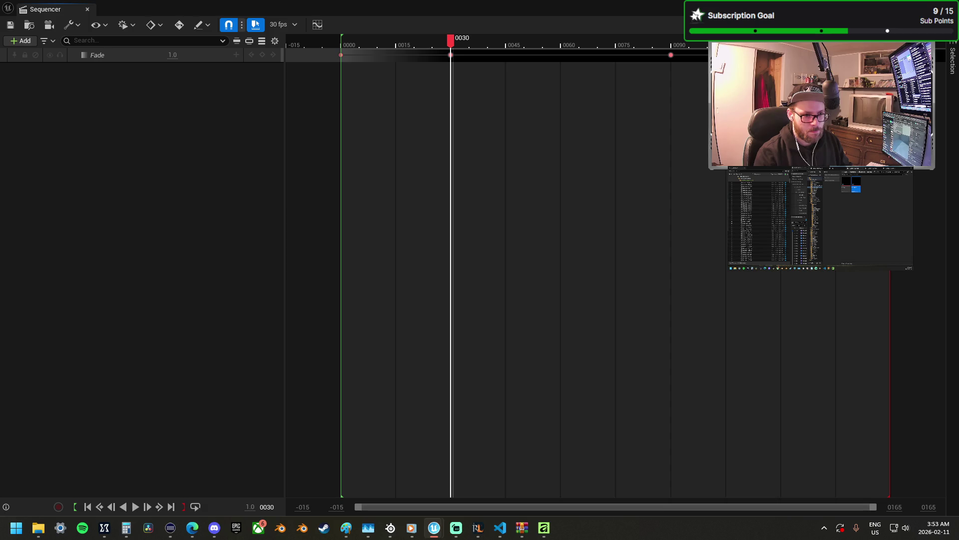
left_click(929, 7)
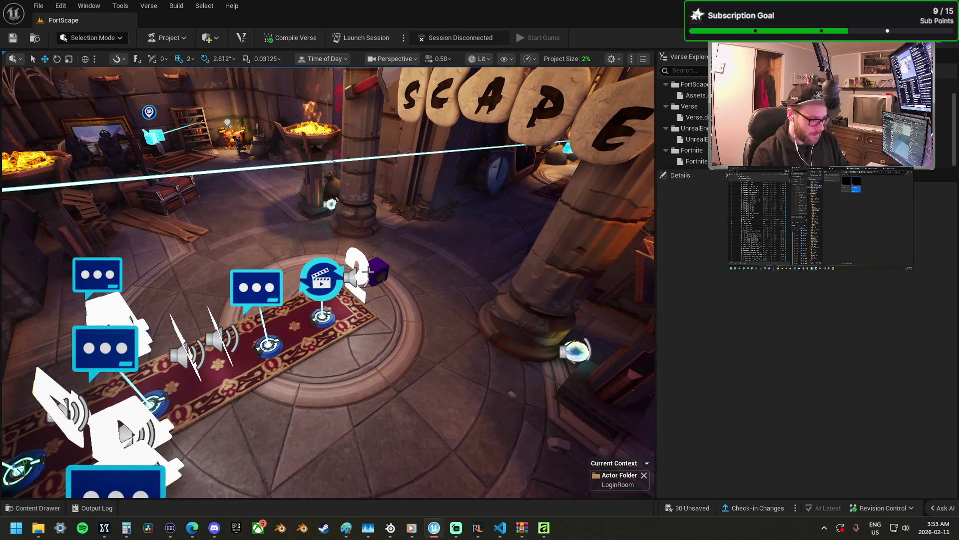
- Select the spawn timer on the carpet and view its Start function tied to Menu_Ui_Character Button 1
left_click(361, 273)
scroll(787, 399, "down", 10)
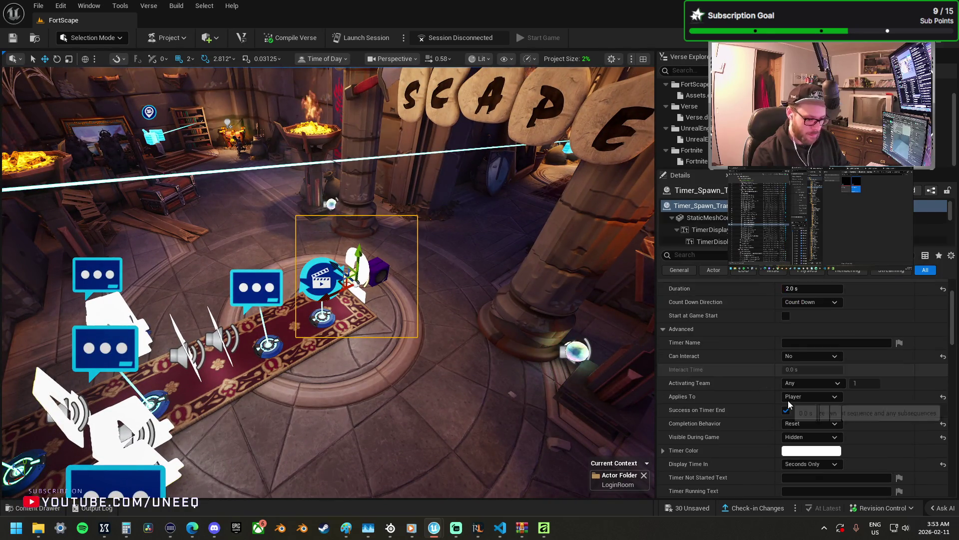
scroll(787, 399, "down", 10)
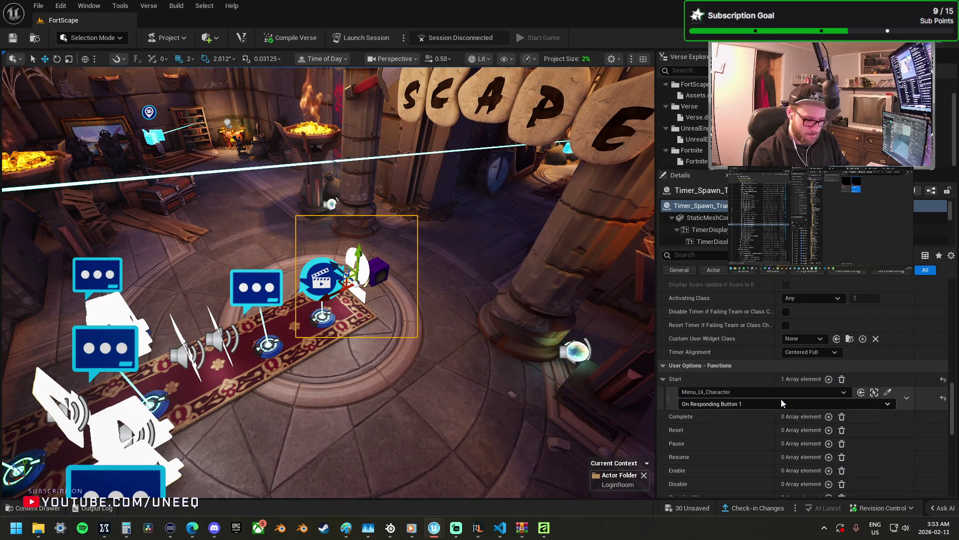